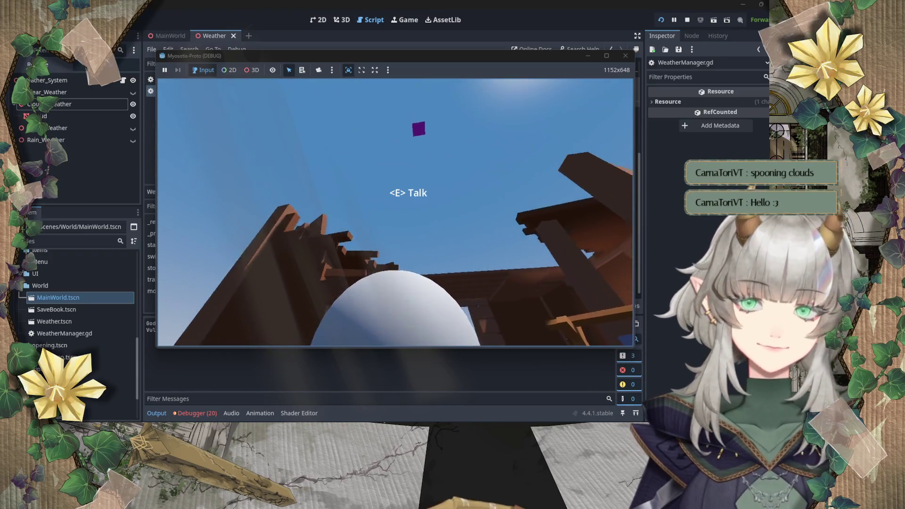
Stop the game and toggle the cloud mesh's visibility off and back on in the 3D view
key(F8)
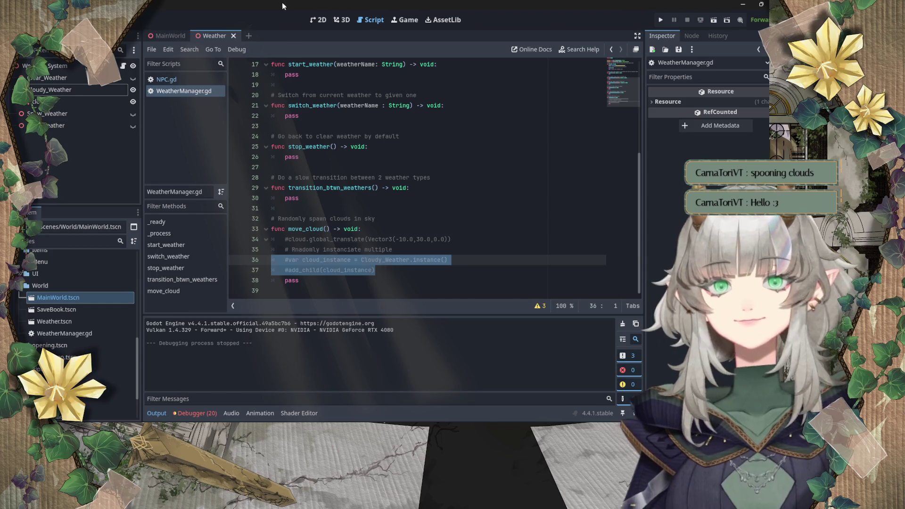
click(343, 19)
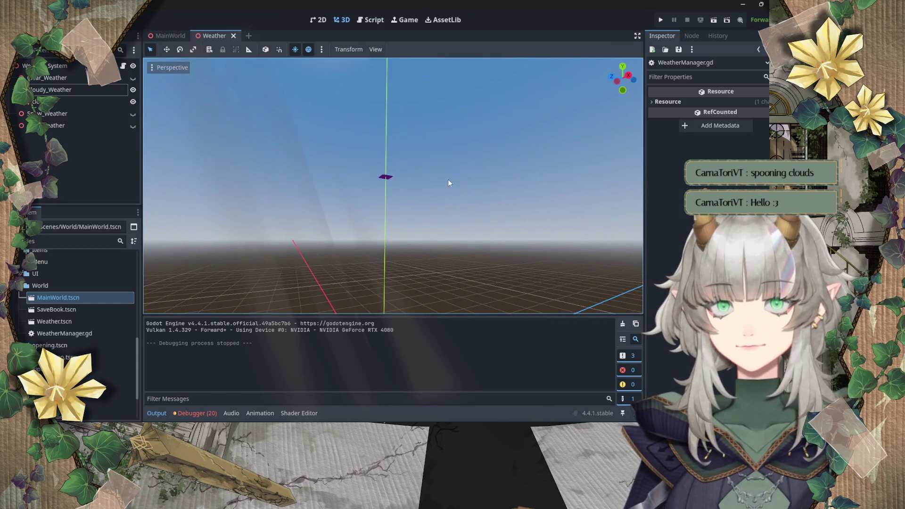
click(385, 177)
click(133, 102)
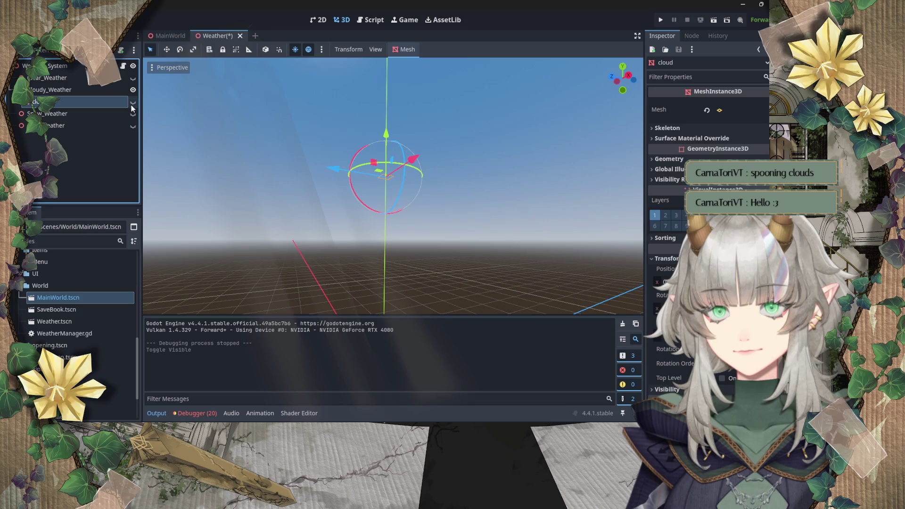
click(132, 102)
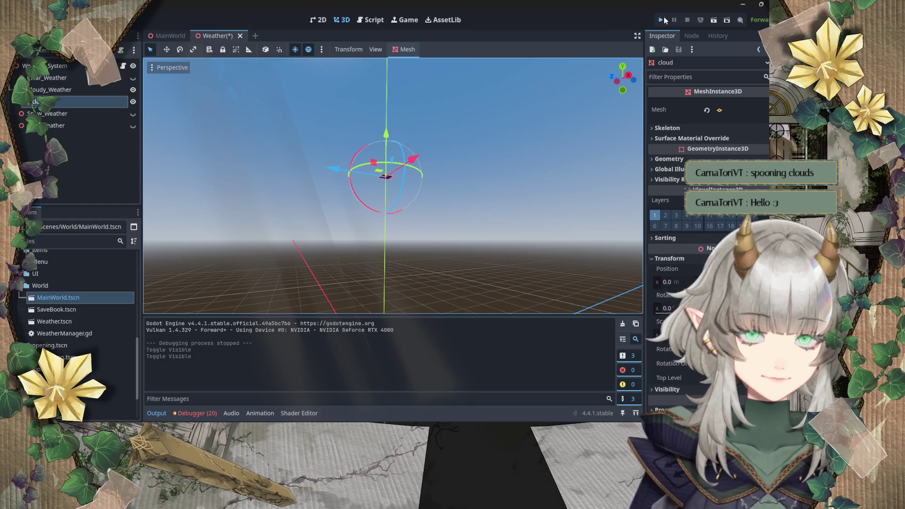
Run the game to check the cloud in the sky, then stop it and go back to the script
click(663, 18)
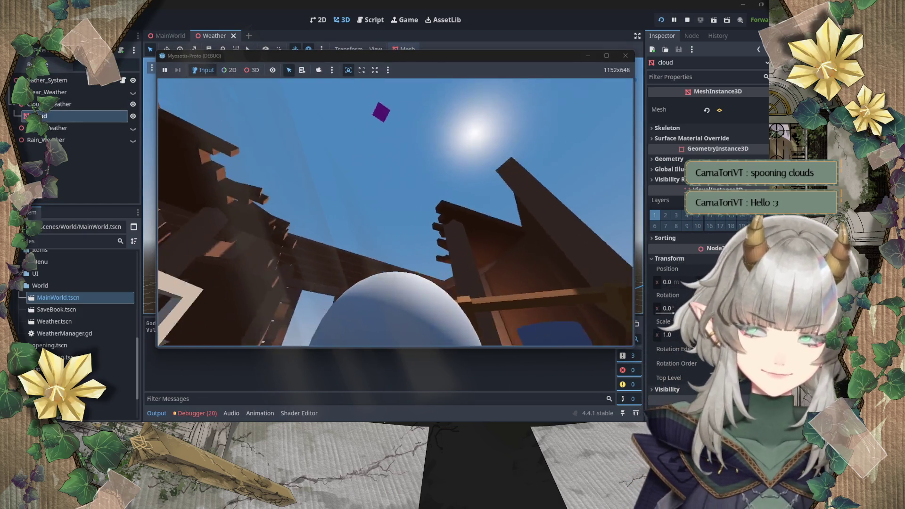
key(F8)
click(371, 19)
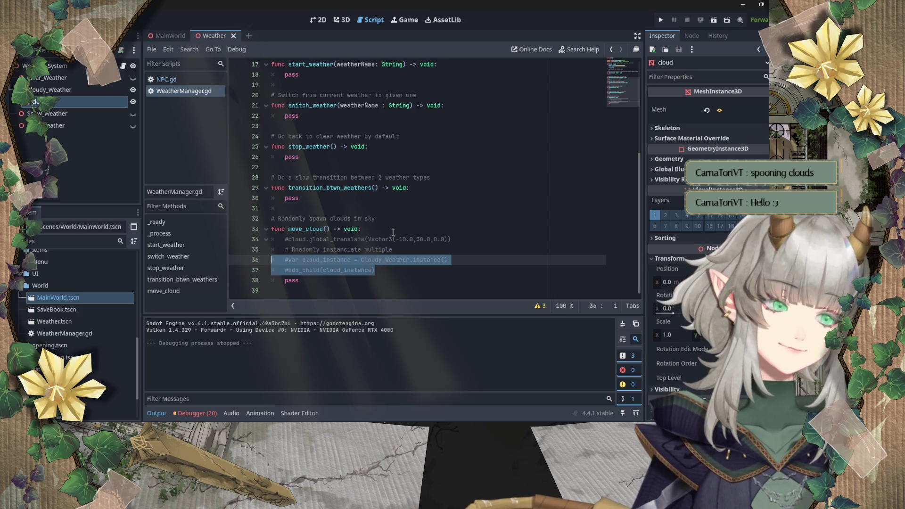
Uncomment the cloud_instance and add_child lines 36–37 in move_cloud and save the script
click(390, 238)
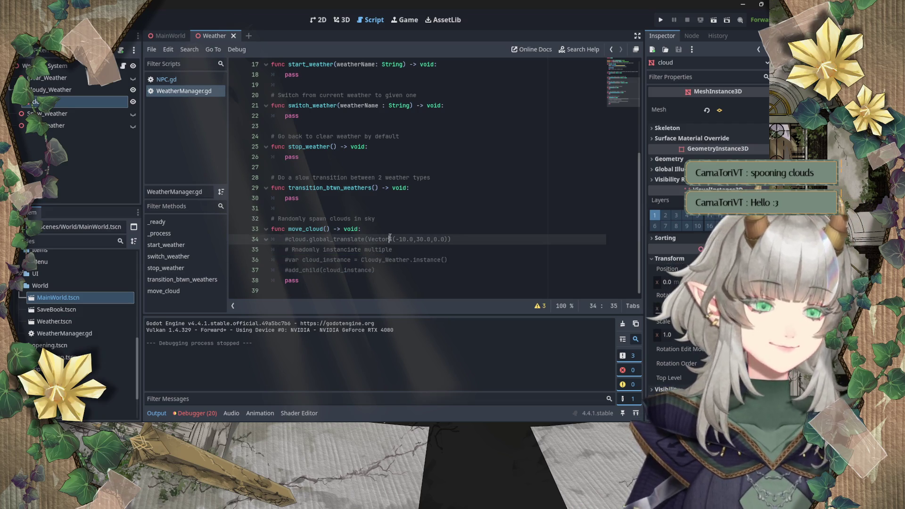
click(393, 247)
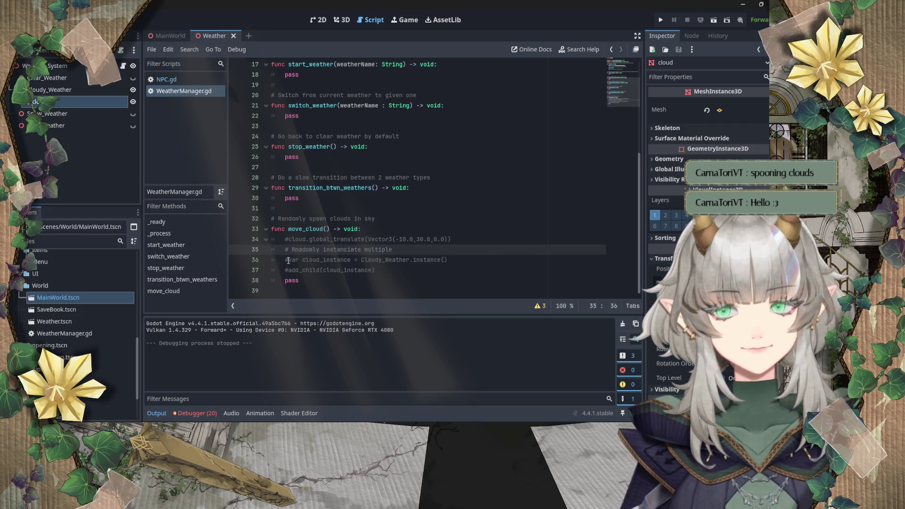
click(287, 260)
key(BackSpace)
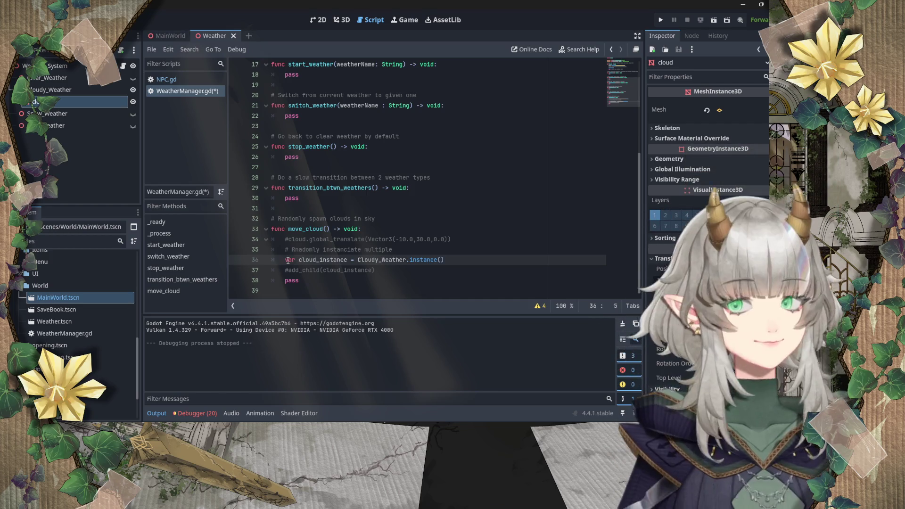
key(Down)
key(Delete)
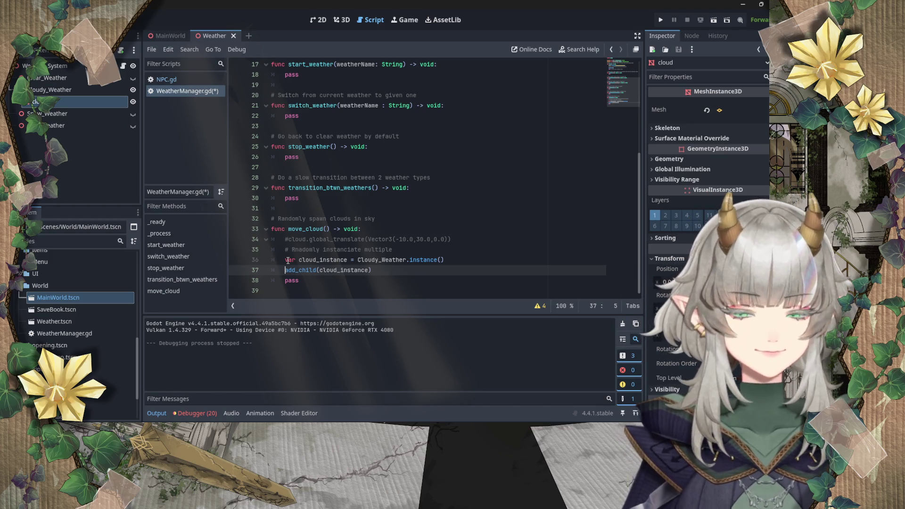
key(ctrl+s)
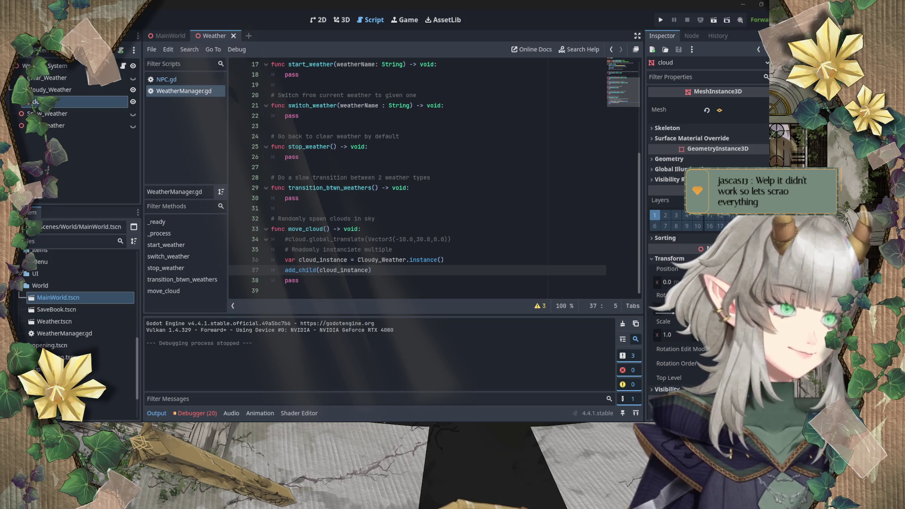
Inspect the Cloudy_Weather instance call on line 36
click(386, 258)
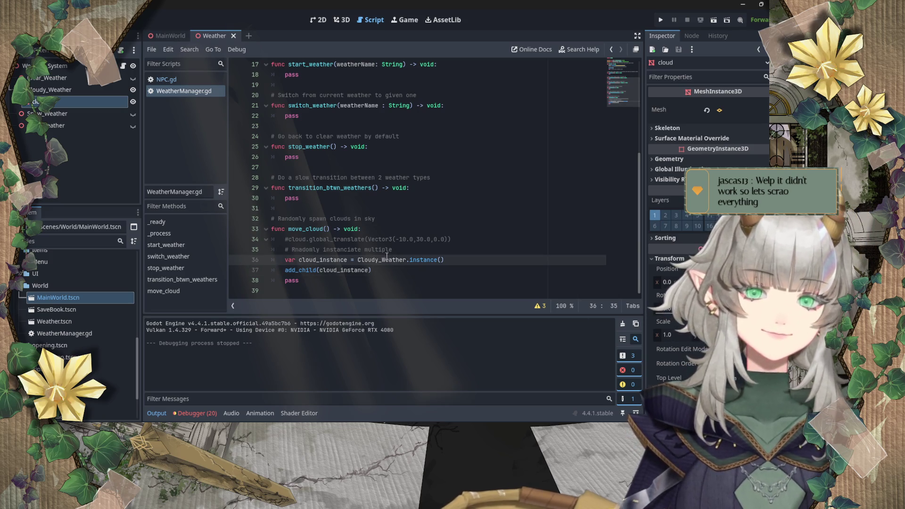
click(423, 247)
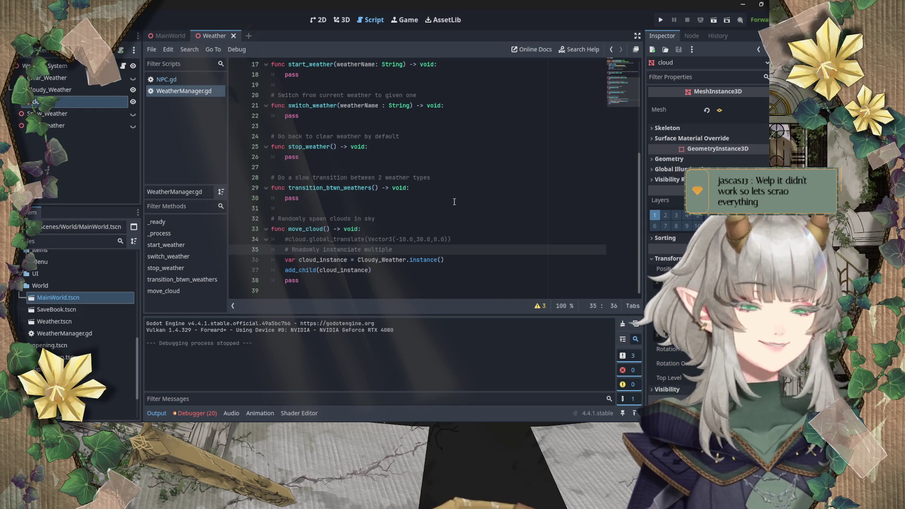
click(433, 256)
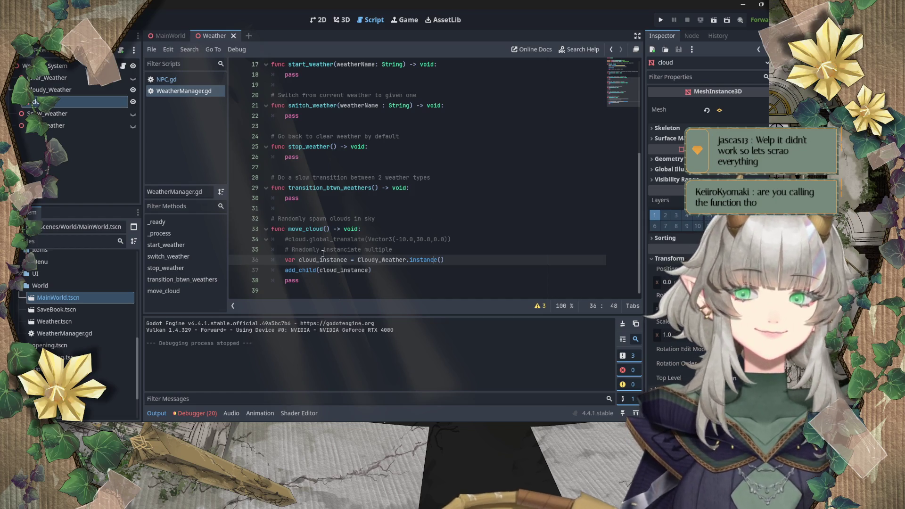
scroll(322, 253, up, 5)
click(430, 149)
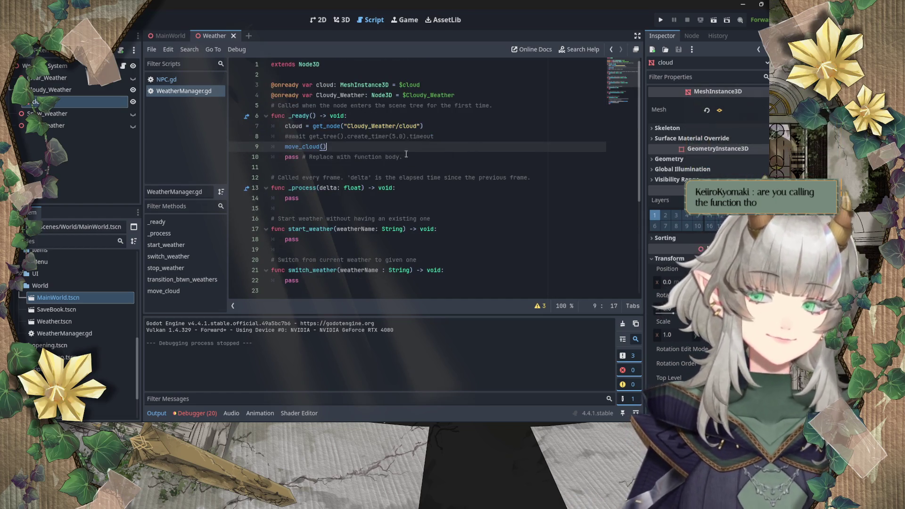
click(367, 137)
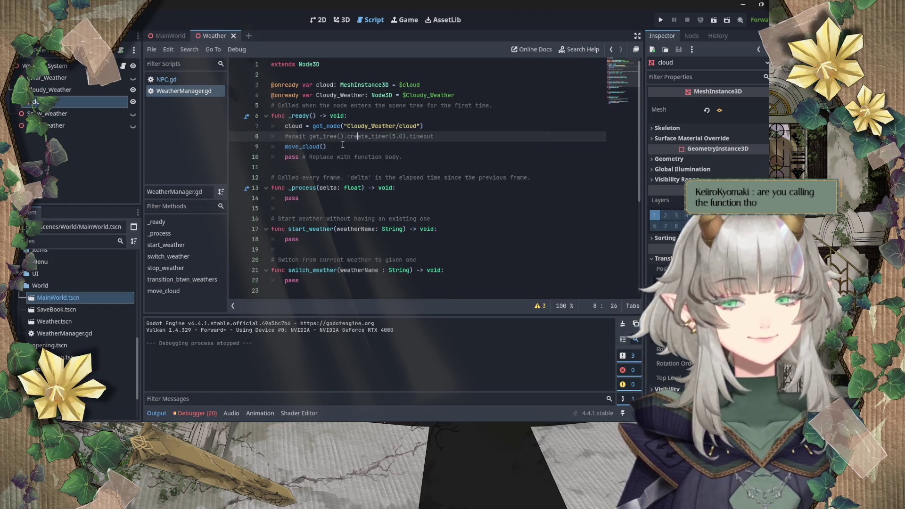
scroll(290, 257, down, 5)
mouse_move(372, 270)
mouse_down()
mouse_move(288, 238)
mouse_move(272, 269)
mouse_up()
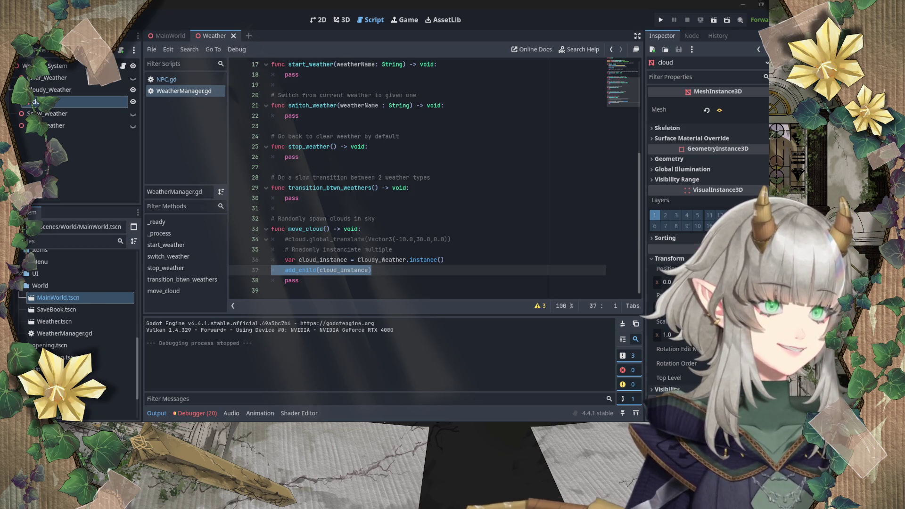
Paste the portal instantiation example lines after add_child and indent them into move_cloud
click(377, 270)
key(Return)
text(var instance = portal.instantiate() add_child(instance))
click(271, 270)
key(Tab)
Replace Cloudy_Weather with cloud on line 36
click(320, 239)
double_click(320, 239)
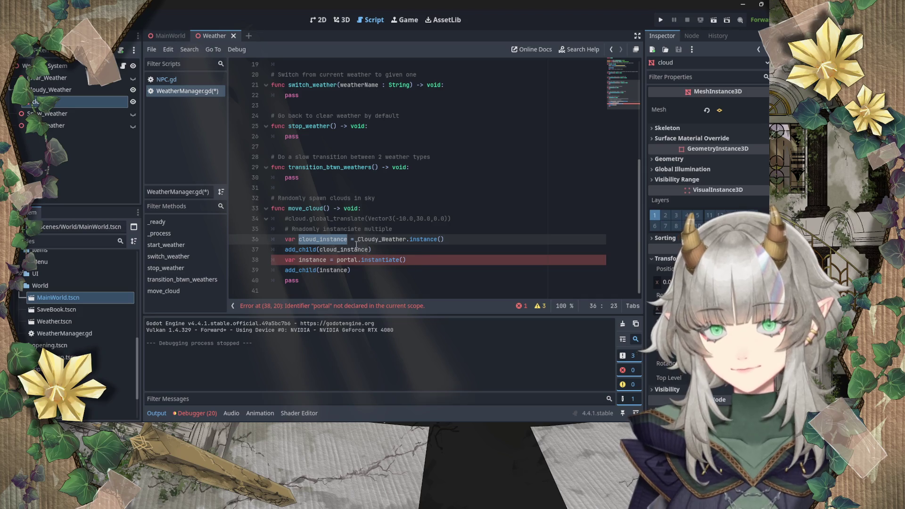
click(393, 239)
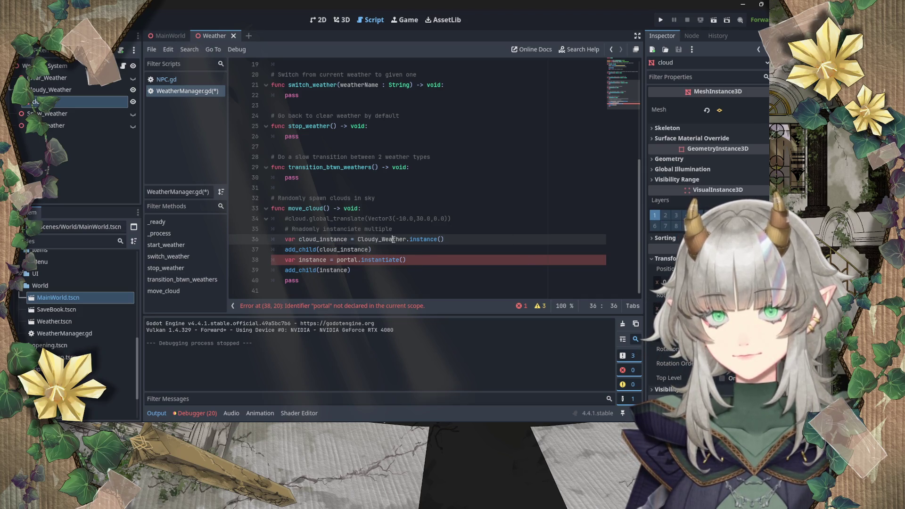
scroll(397, 248, up, 6)
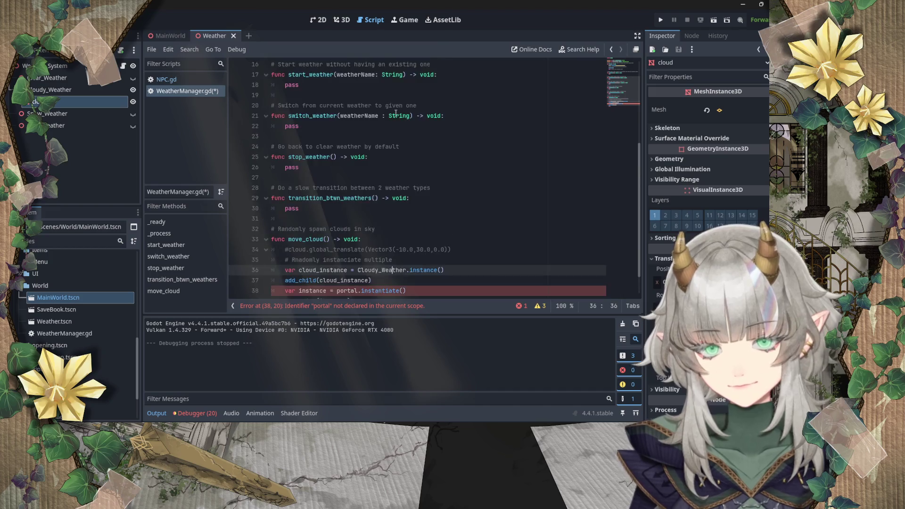
scroll(304, 137, down, 6)
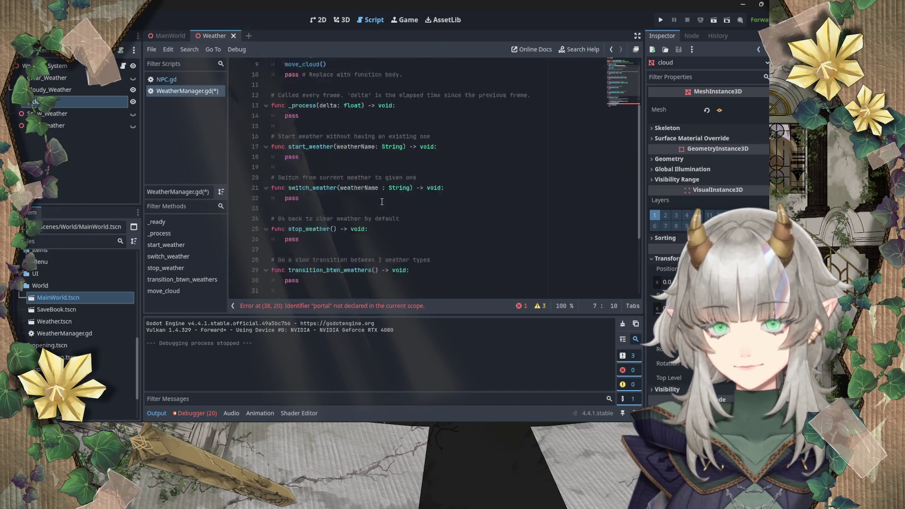
click(379, 238)
double_click(378, 239)
text(cloud)
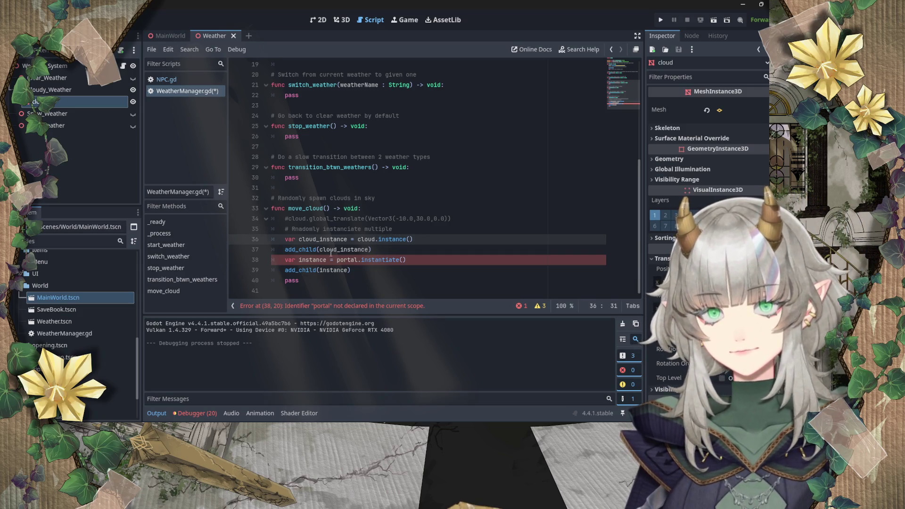
Replace instance with instantiate on line 36, copied from the portal example
double_click(339, 249)
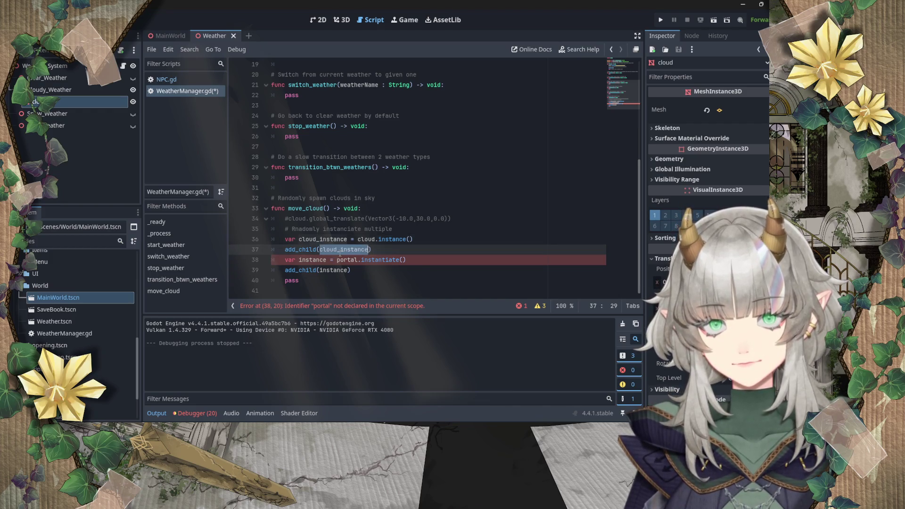
double_click(384, 259)
key(ctrl+c)
double_click(395, 239)
key(ctrl+v)
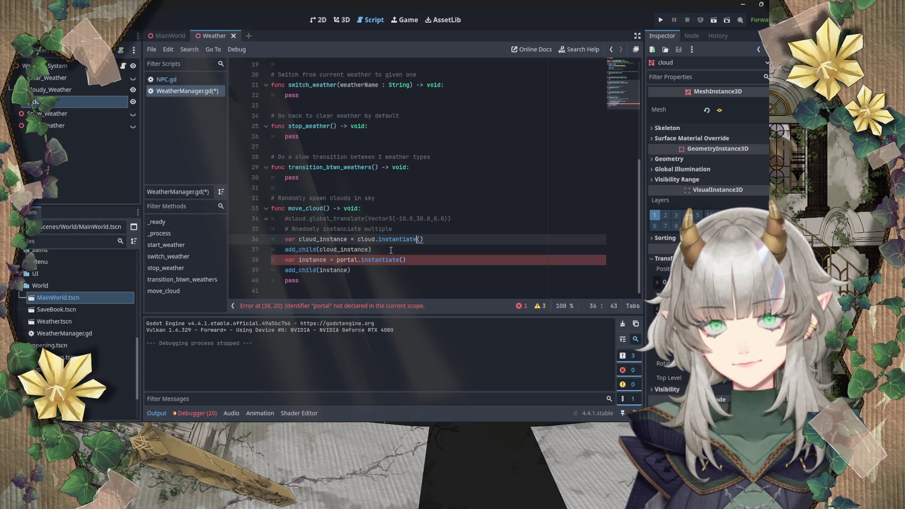
Delete the two portal example lines, then save and run the game with F5
triple_click(316, 270)
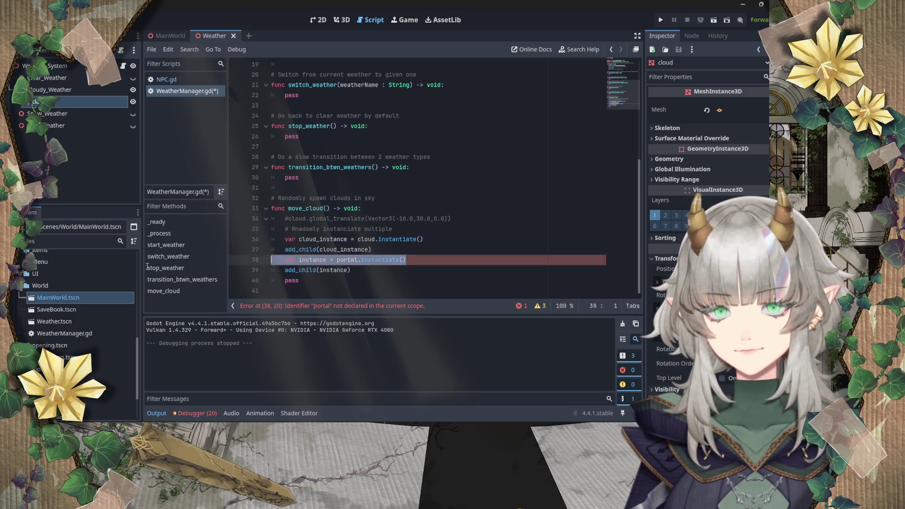
drag(316, 270, 407, 260)
key(ctrl+z)
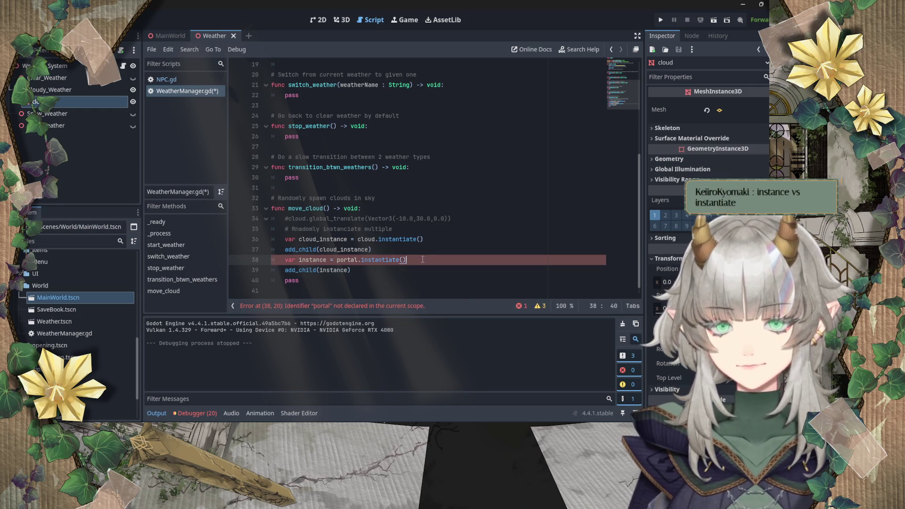
drag(358, 270, 272, 260)
key(BackSpace)
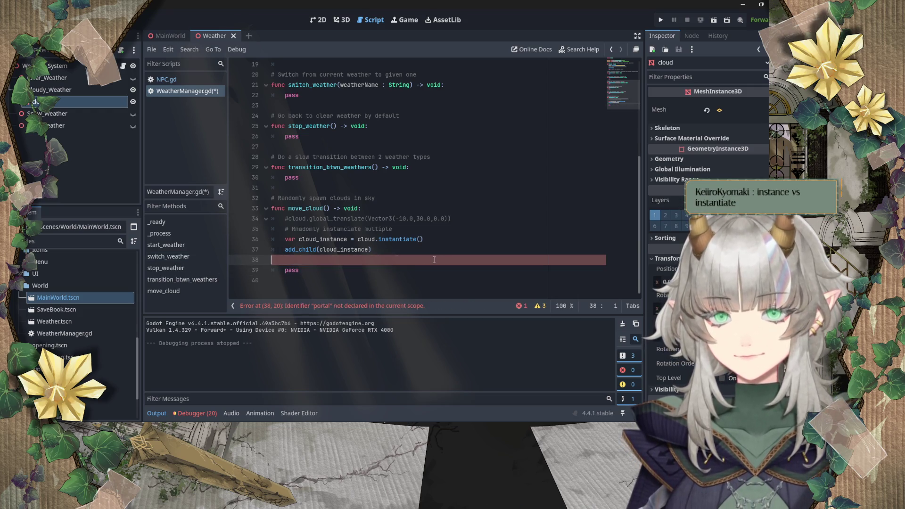
key(F5)
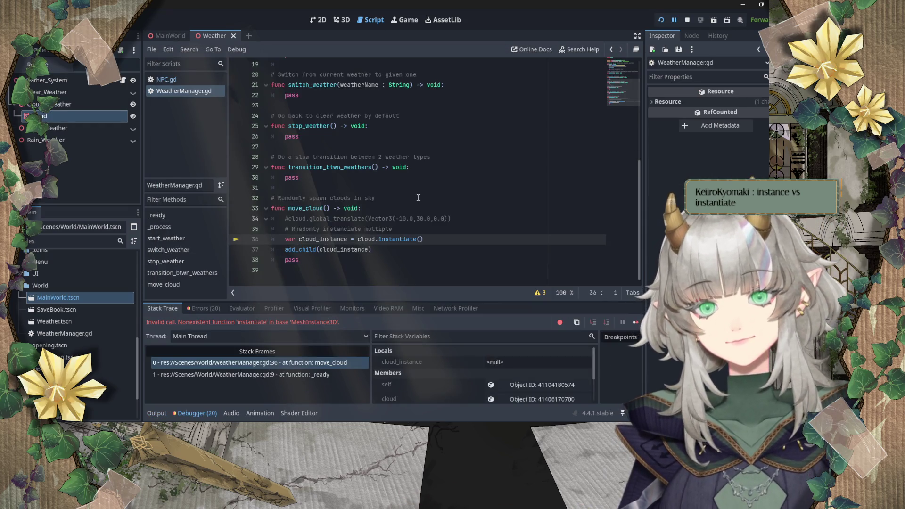
Inspect the failing cloud.instantiate() call on line 36 and the add_child line below it
click(392, 240)
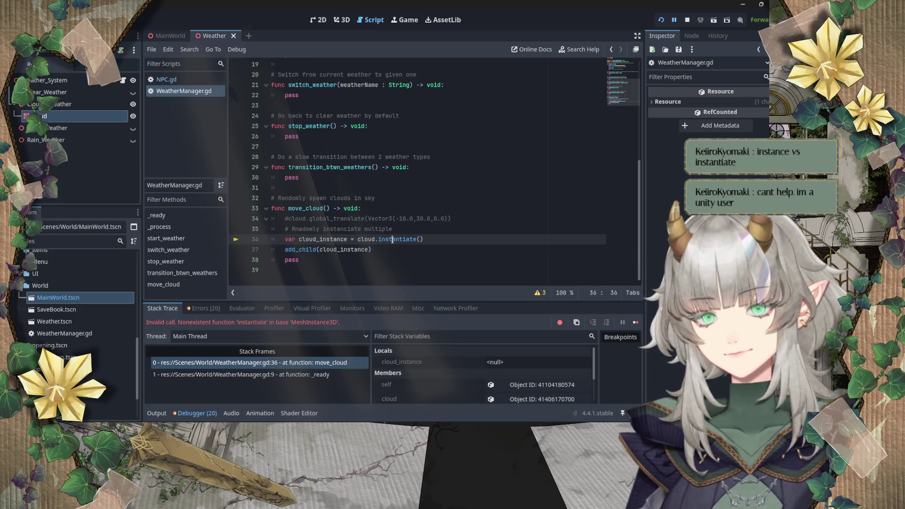
mouse_move(323, 239)
mouse_down()
mouse_move(424, 240)
mouse_move(371, 250)
mouse_up()
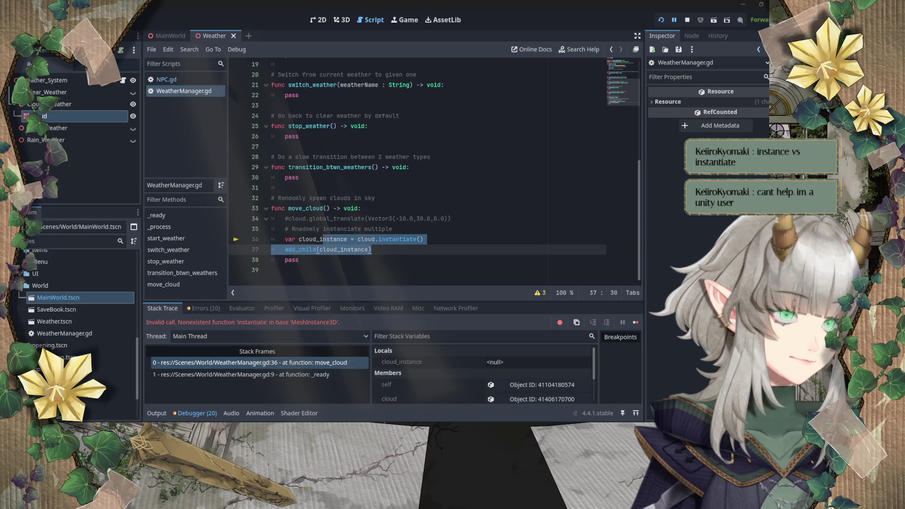
click(391, 229)
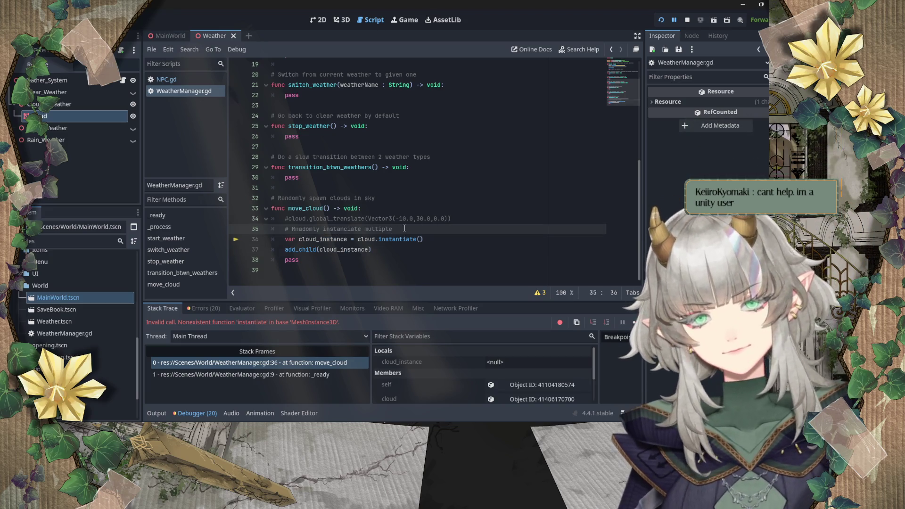
double_click(324, 239)
double_click(366, 239)
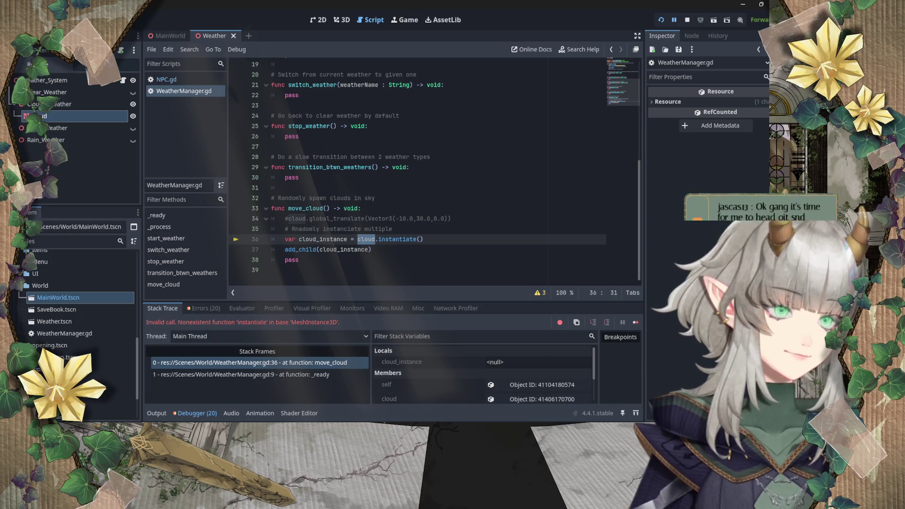
Review the get_node assignment in _ready and the add_child call on line 37
scroll(504, 193, up, 6)
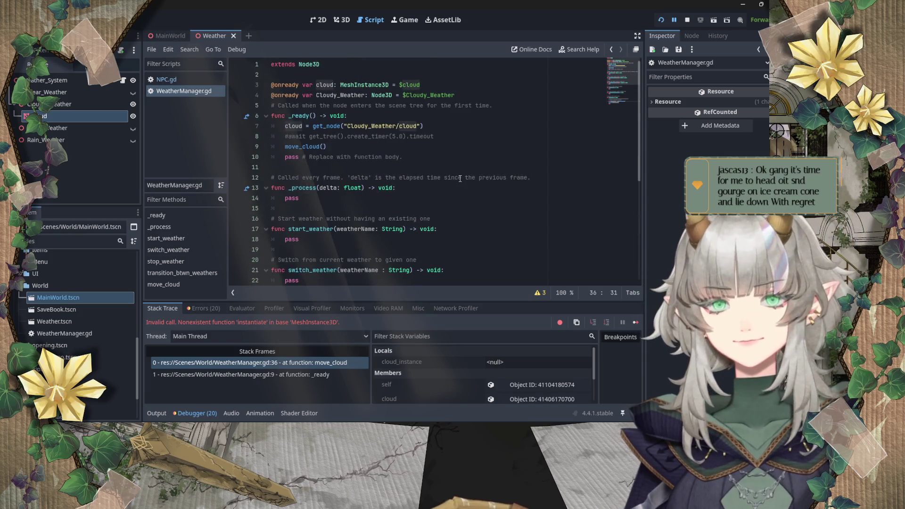
click(436, 115)
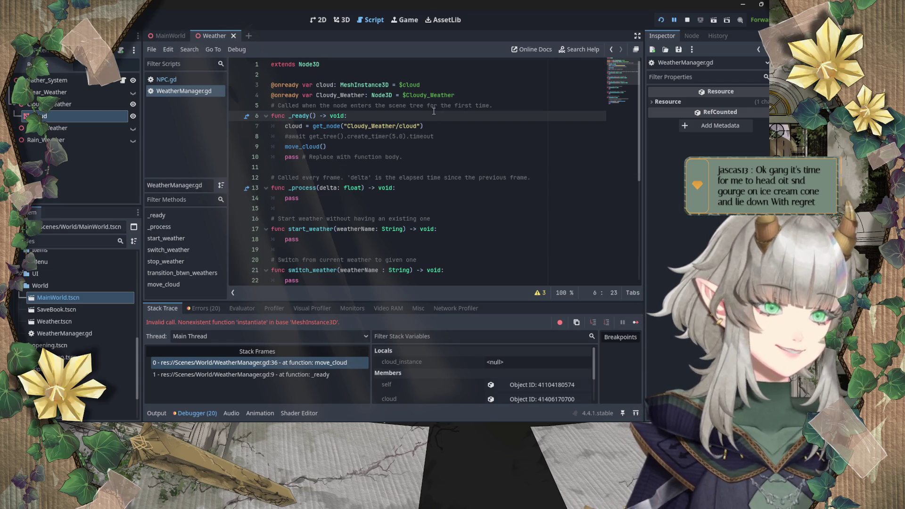
click(429, 125)
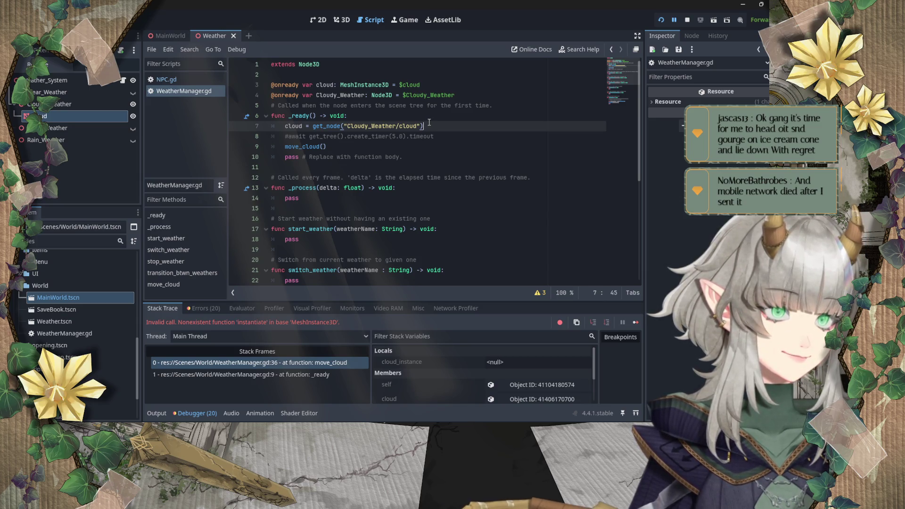
scroll(429, 123, down, 5)
scroll(429, 122, down, 1)
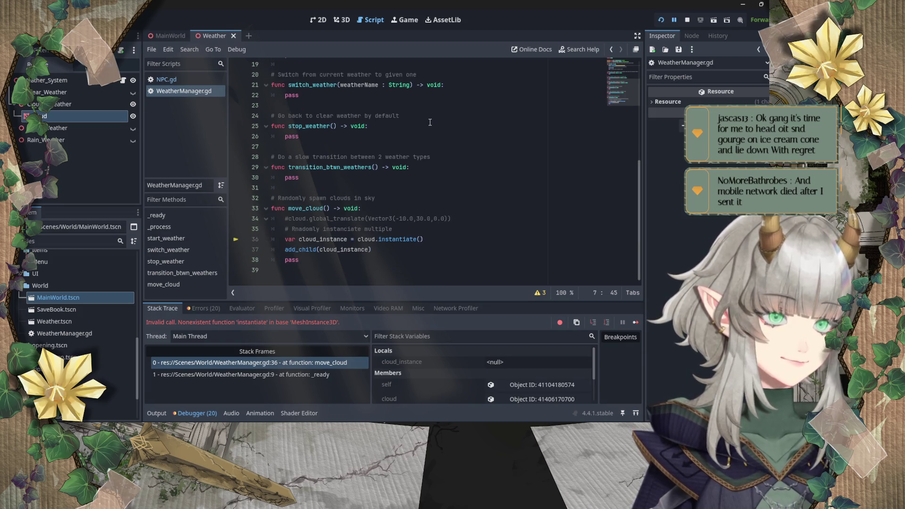
click(395, 211)
drag(302, 249, 391, 253)
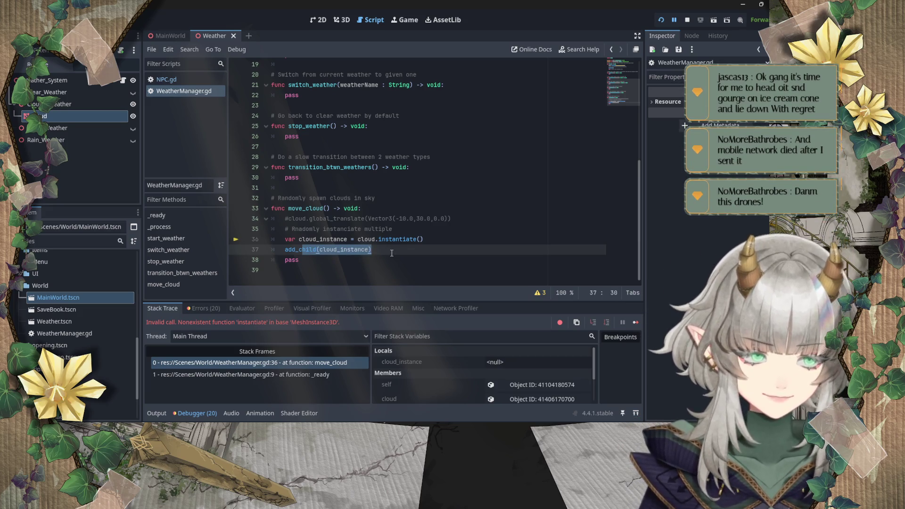
Change line 36 so the cloud instance is created with cloud.new()
click(396, 239)
drag(423, 239, 273, 239)
click(398, 239)
double_click(398, 239)
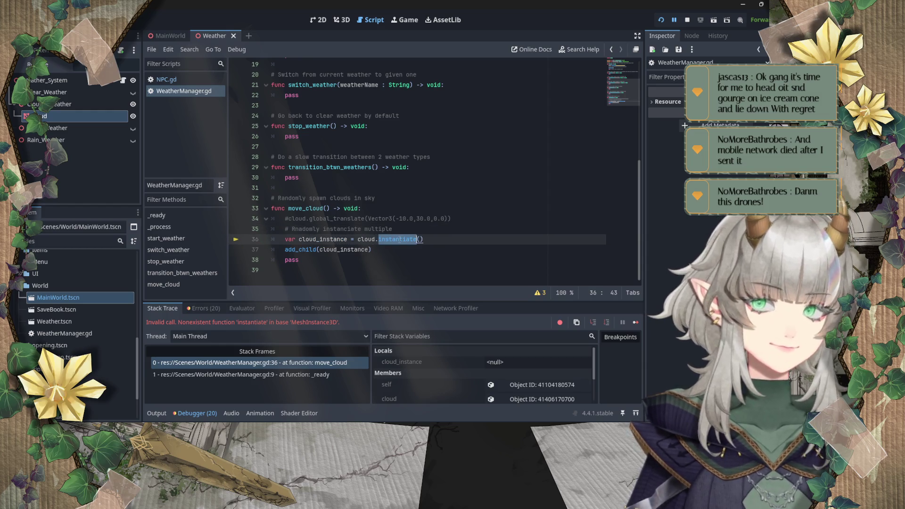
text(new)
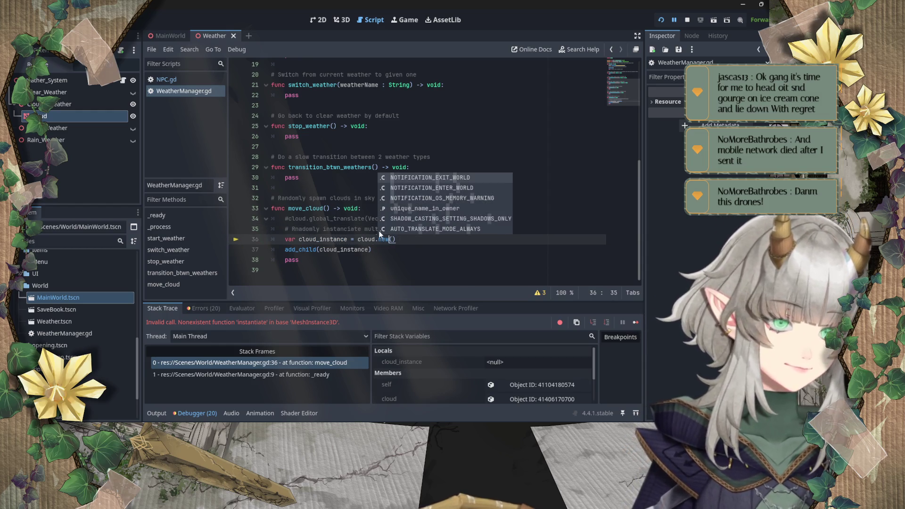
click(442, 264)
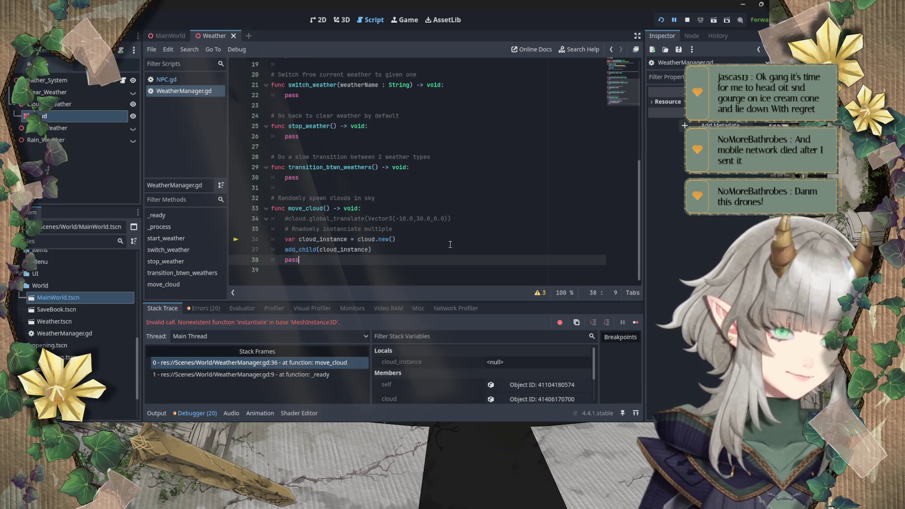
Trace the cloud variable back to _ready and its move_cloud() call
double_click(369, 239)
scroll(316, 81, up, 6)
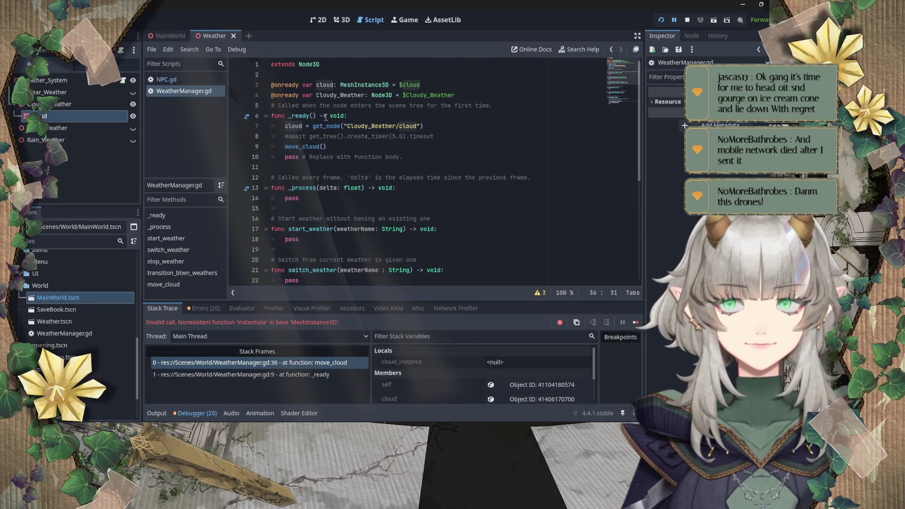
click(316, 84)
click(488, 146)
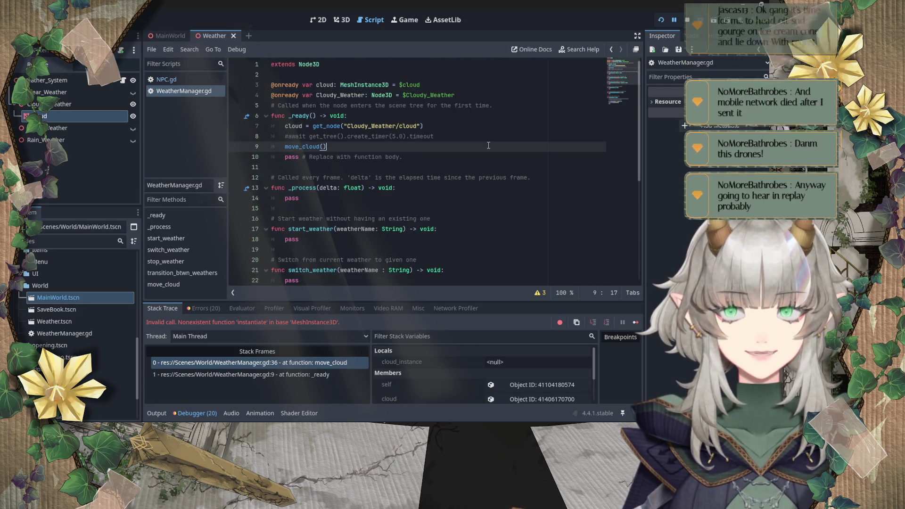
Add print(" cloud name : " + cloud.name) after the get_node line in _ready and save
key(ctrl+s)
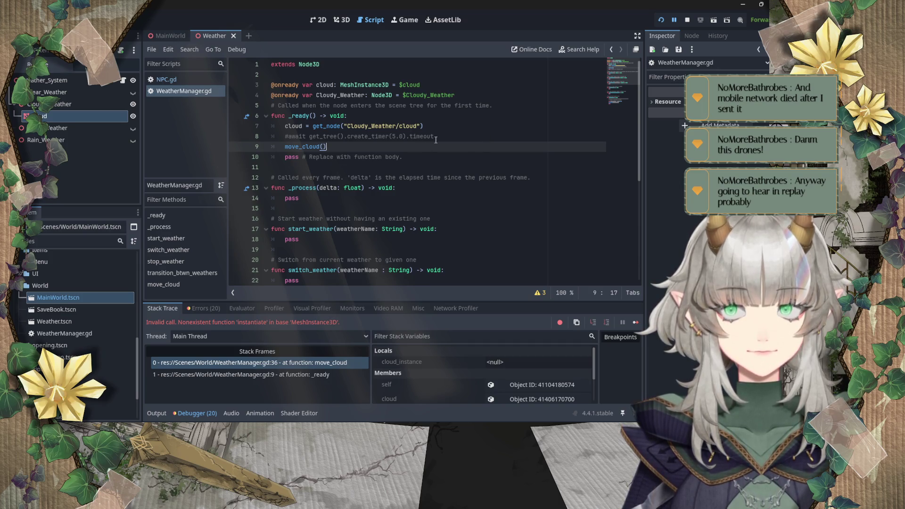
click(435, 128)
key(Return)
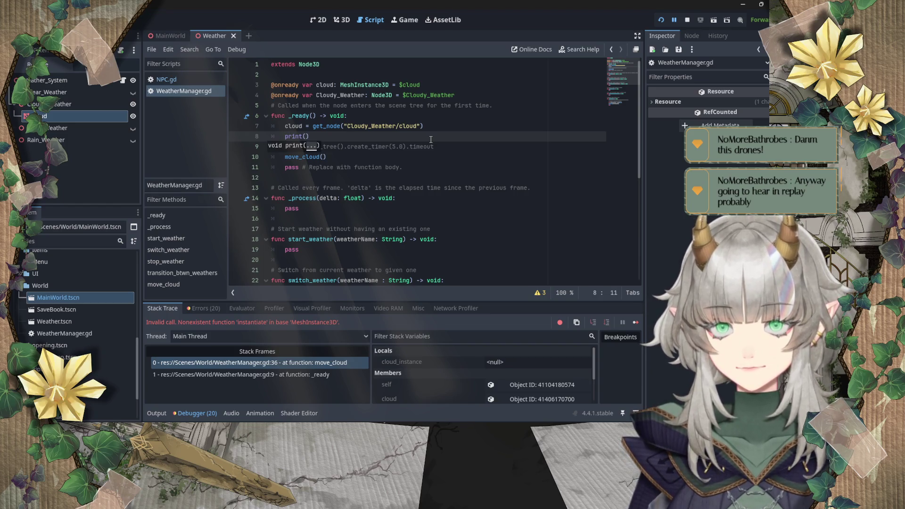
text(cloud name : " + cloud)
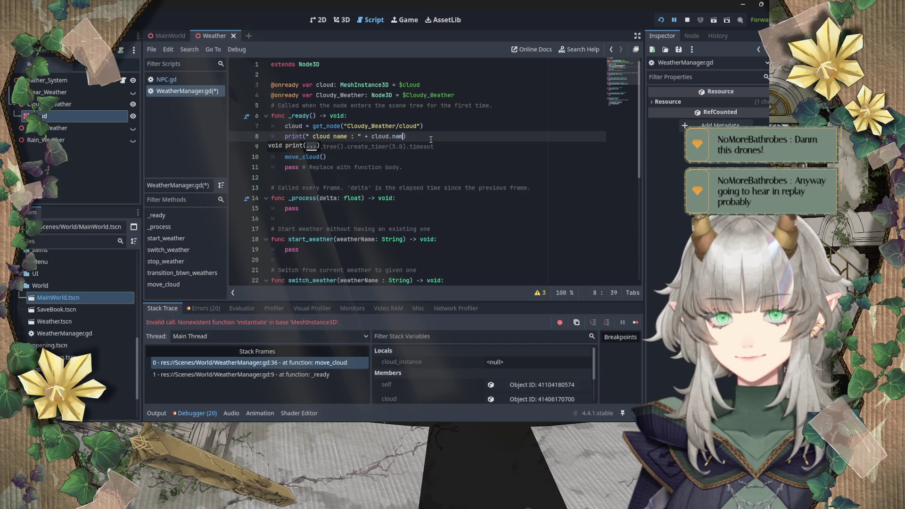
text(.na)
key(Return)
key(End)
key(shift+Down)
key(shift+End)
key(ctrl+s)
key(Up)
key(Up)
key(End)
key(shift+Down)
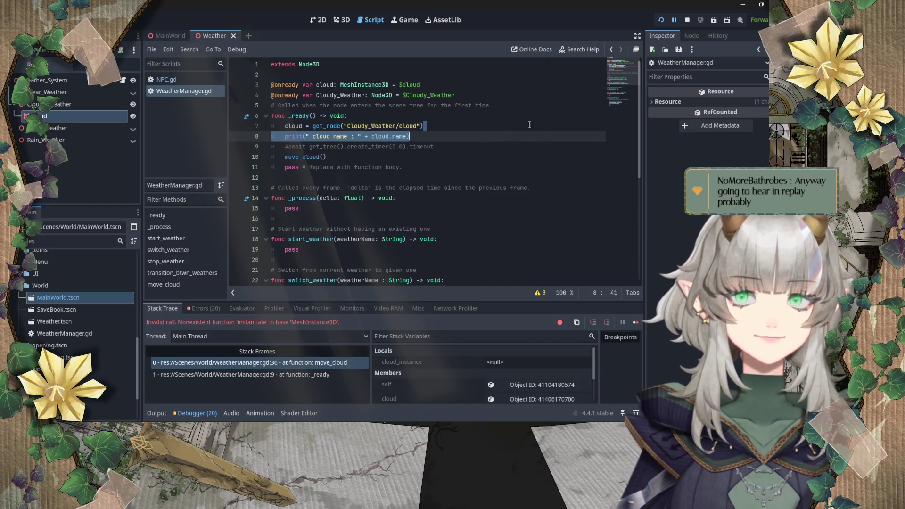
Rerun the game, stop it, and check Output for "cloud name : cloud"
click(687, 20)
click(660, 19)
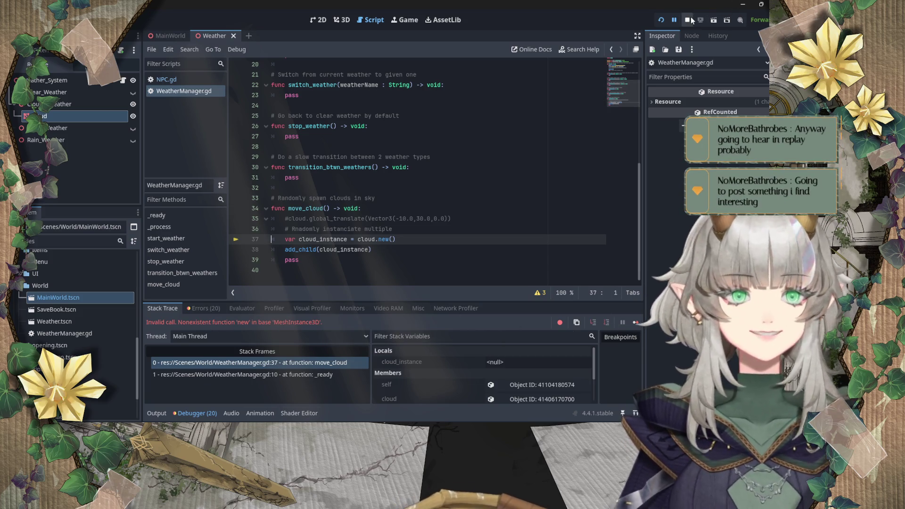
key(F8)
click(155, 413)
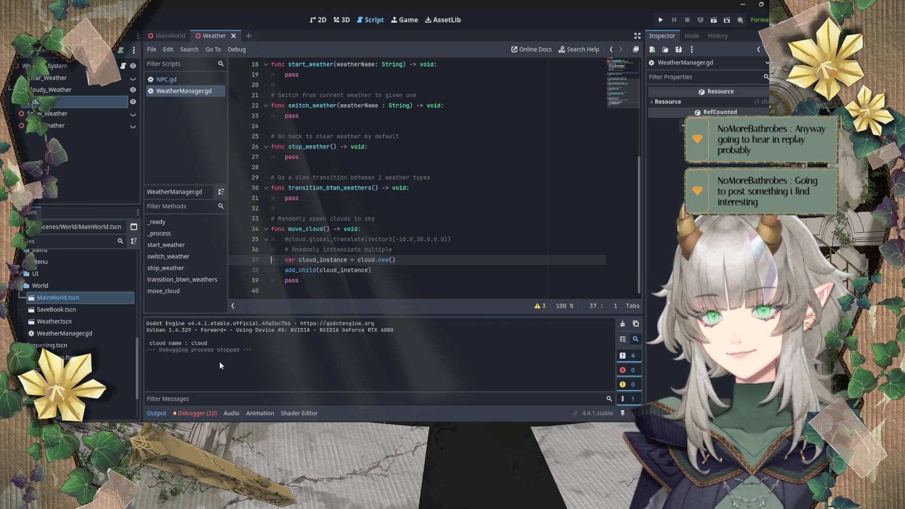
Delete the print statement on line 8 of _ready, keeping the get_node line
scroll(400, 165, up, 6)
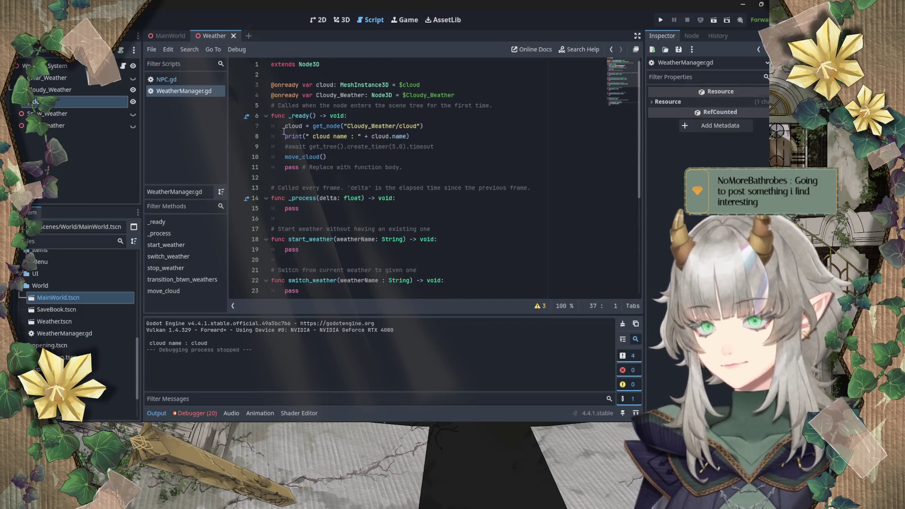
click(427, 125)
click(431, 139)
drag(430, 139, 226, 137)
key(BackSpace)
drag(423, 126, 225, 128)
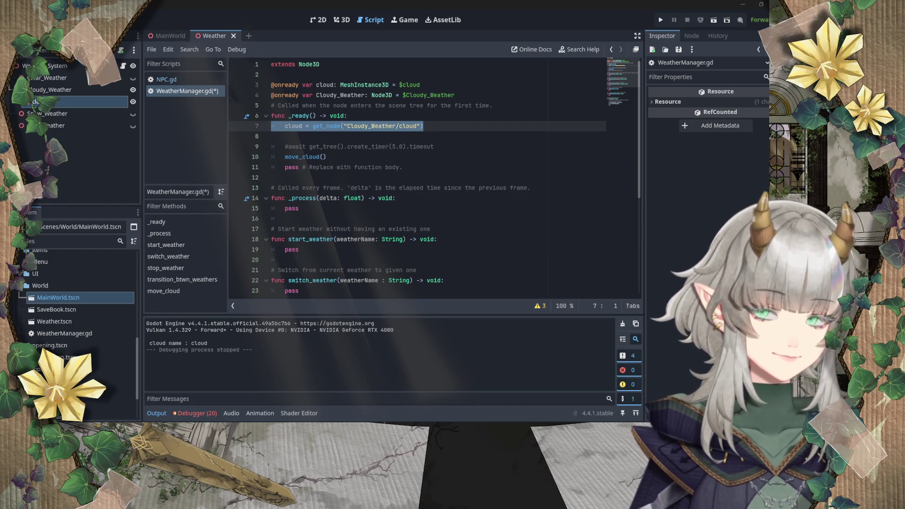
click(302, 146)
Remove the empty line 8 after the get_node assignment
click(301, 130)
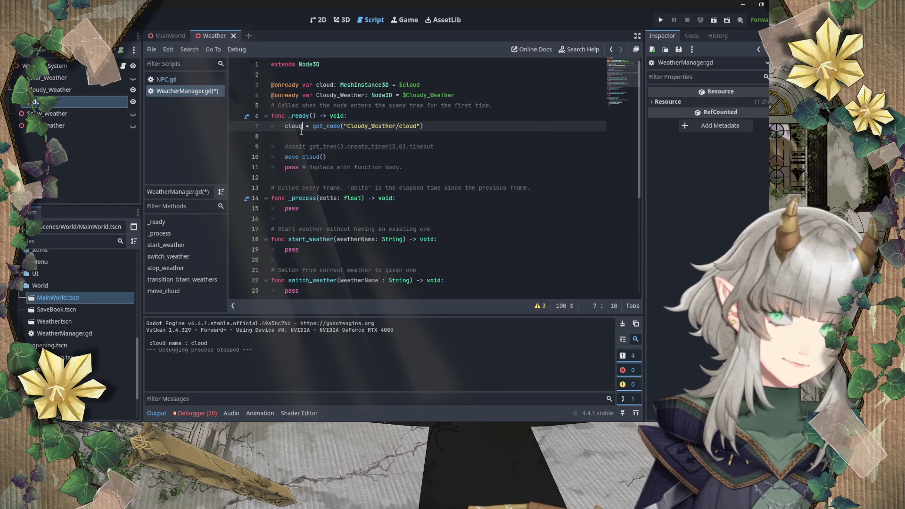
click(367, 133)
key(BackSpace)
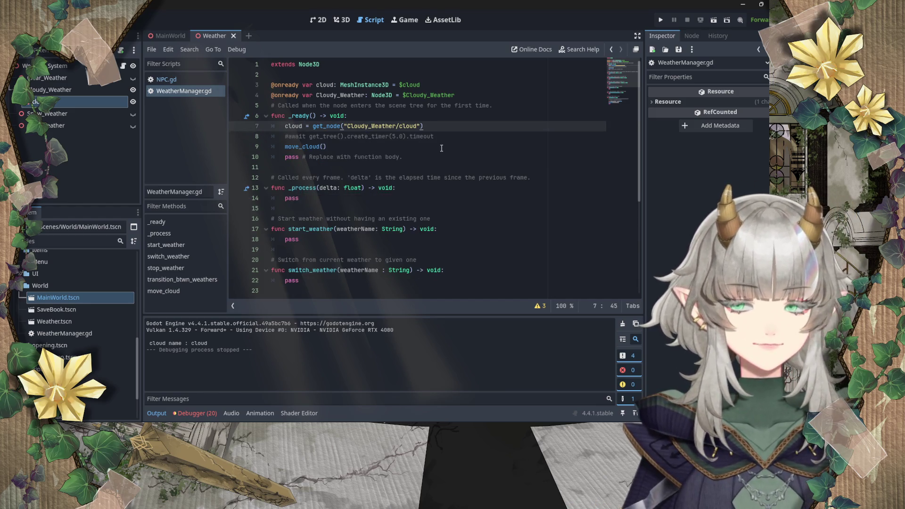
Review where cloud is used in move_cloud, then select the Cloudy_Weather node
double_click(294, 127)
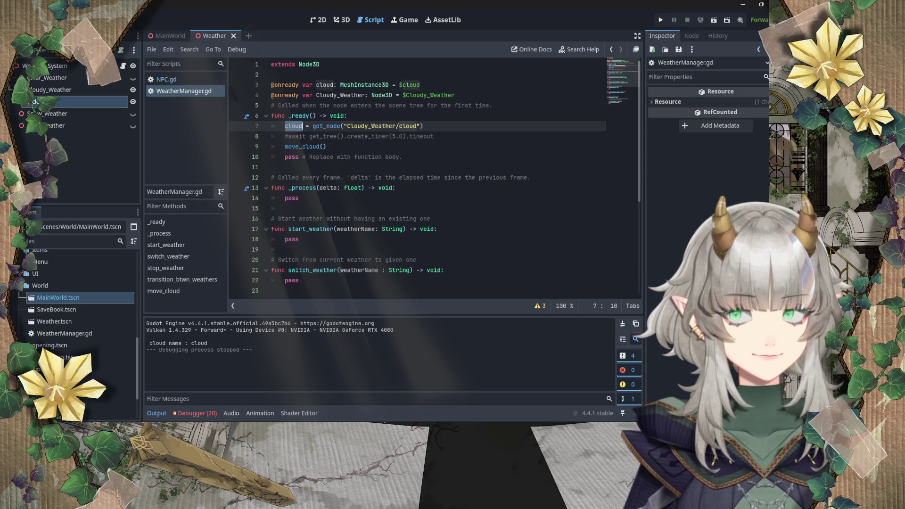
scroll(427, 157, down, 5)
click(412, 260)
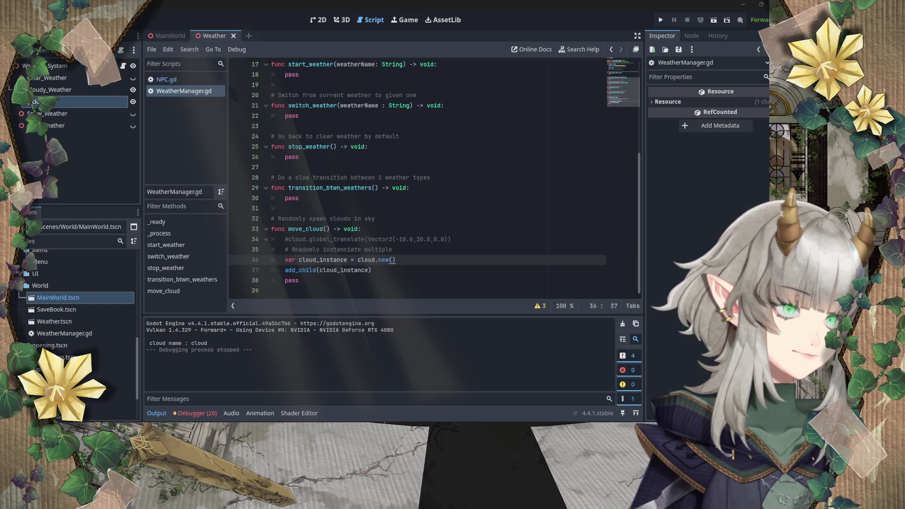
scroll(425, 188, up, 5)
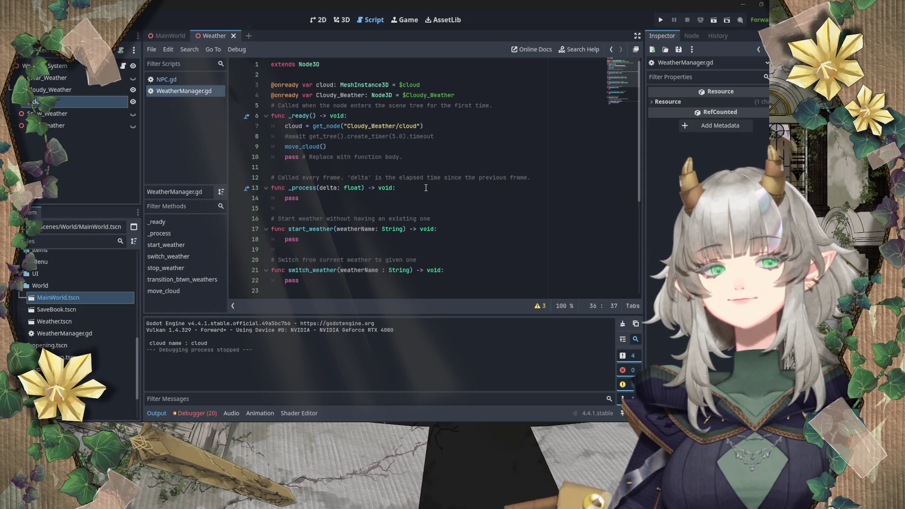
click(61, 101)
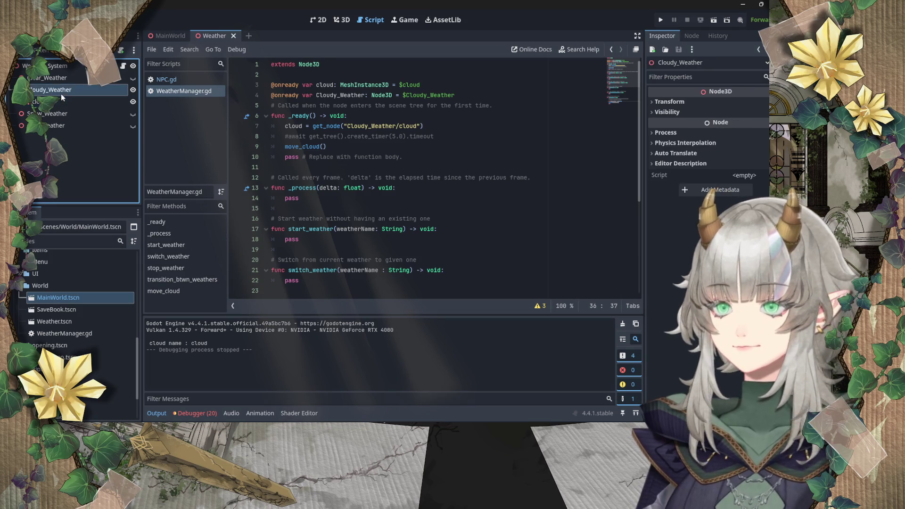
click(72, 288)
scroll(73, 327, up, 3)
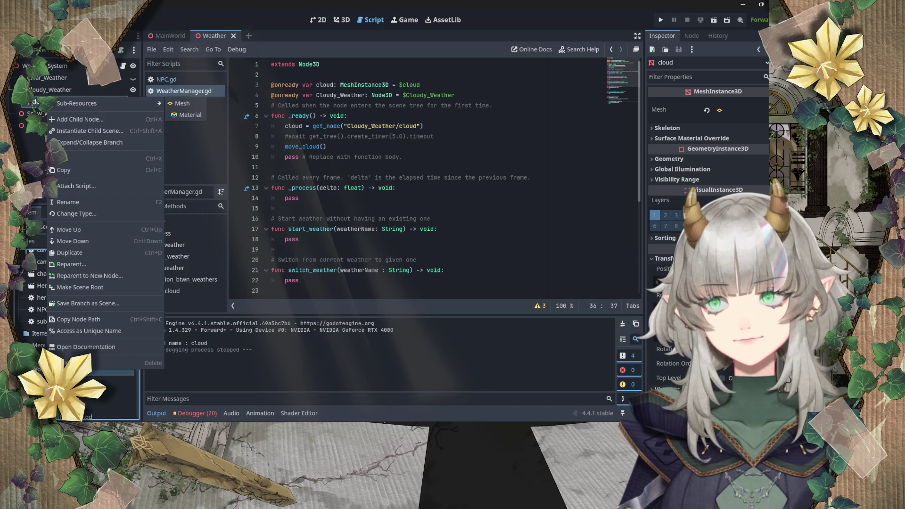
click(112, 130)
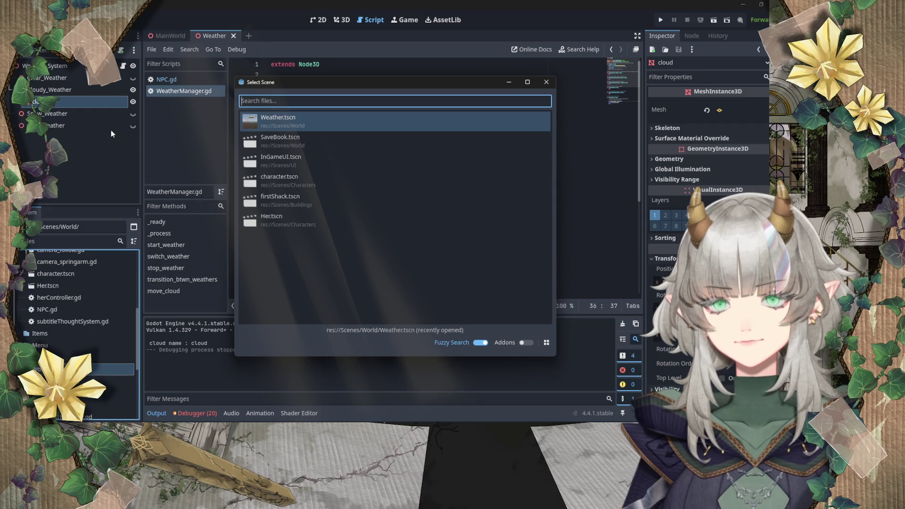
click(546, 82)
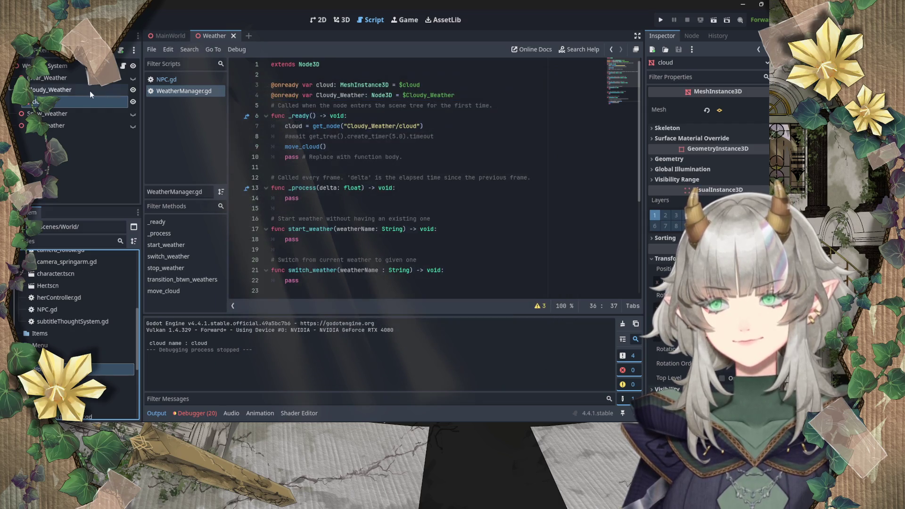
right_click(59, 101)
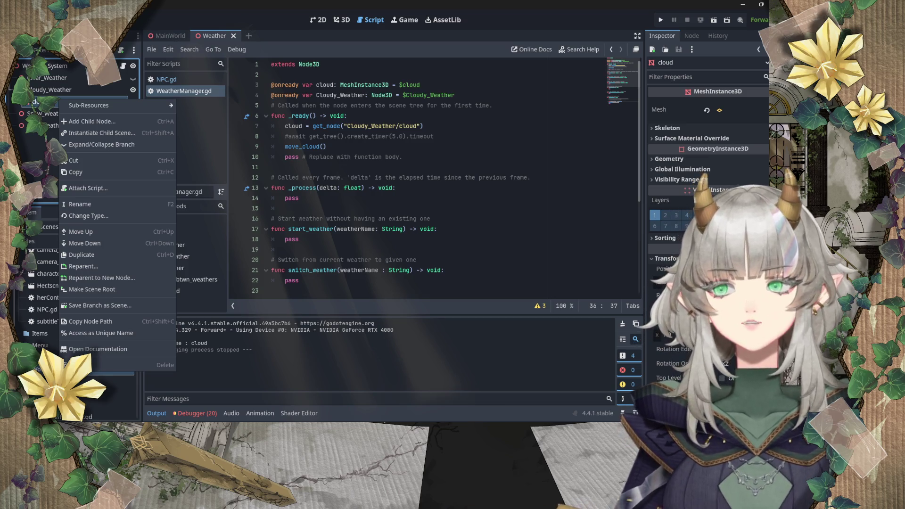
key(Escape)
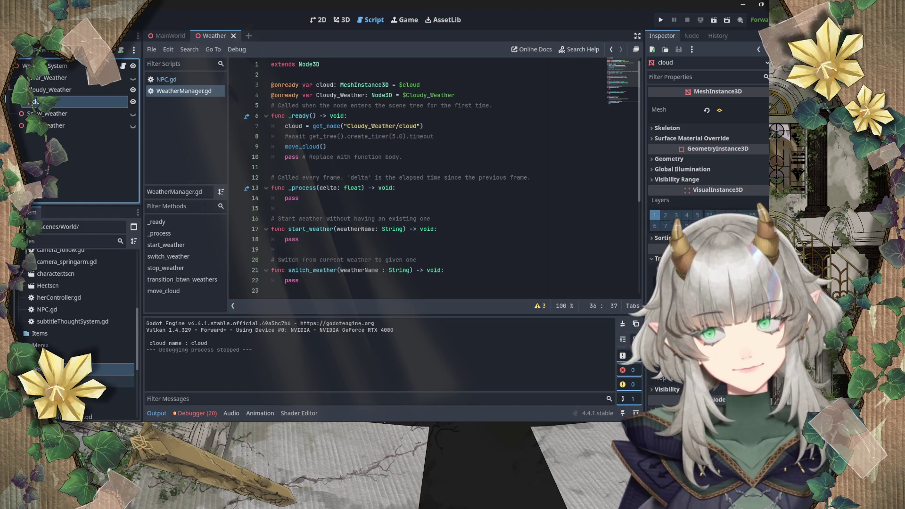
scroll(80, 320, down, 2)
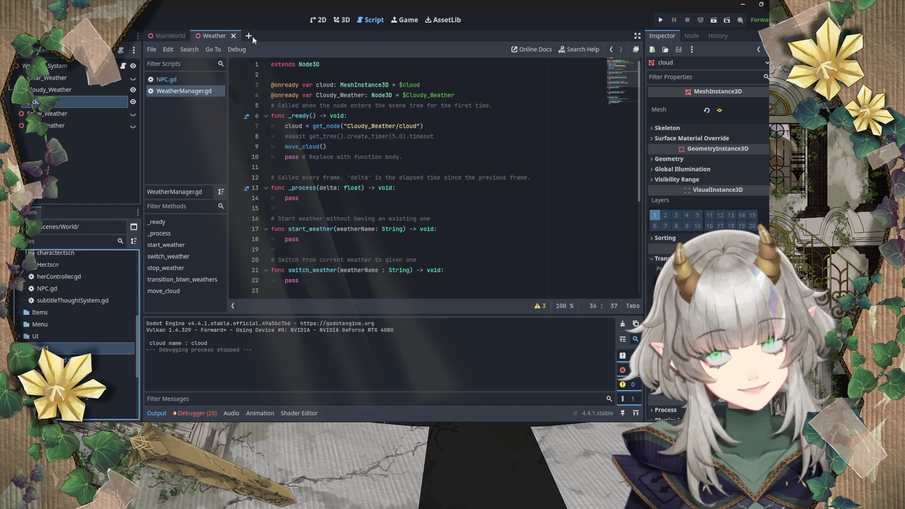
Create a new Node3D scene and move the cloud node from Weather into it
click(248, 36)
click(108, 93)
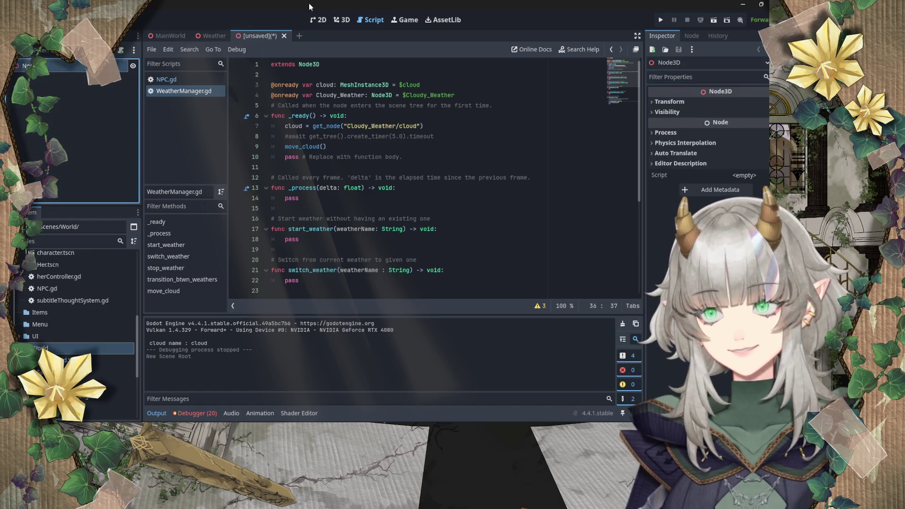
click(211, 36)
click(62, 89)
click(73, 99)
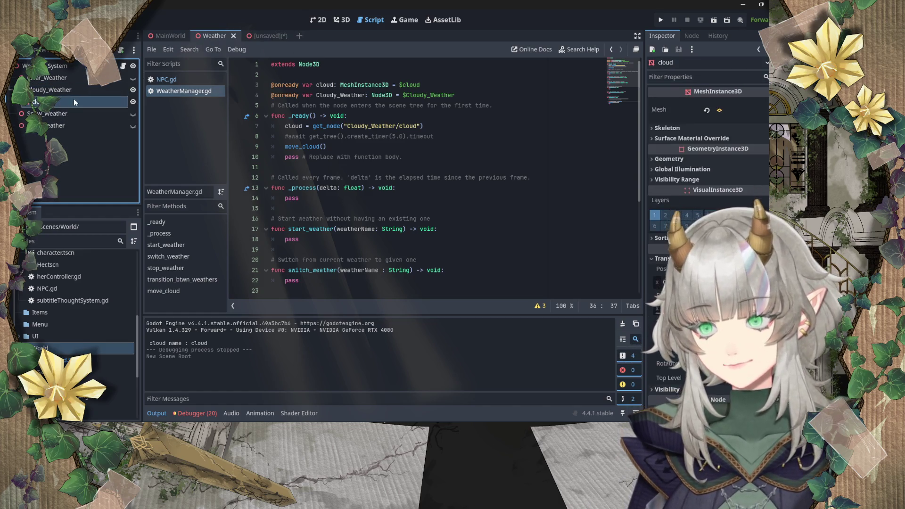
key(ctrl+x)
click(257, 35)
key(ctrl+v)
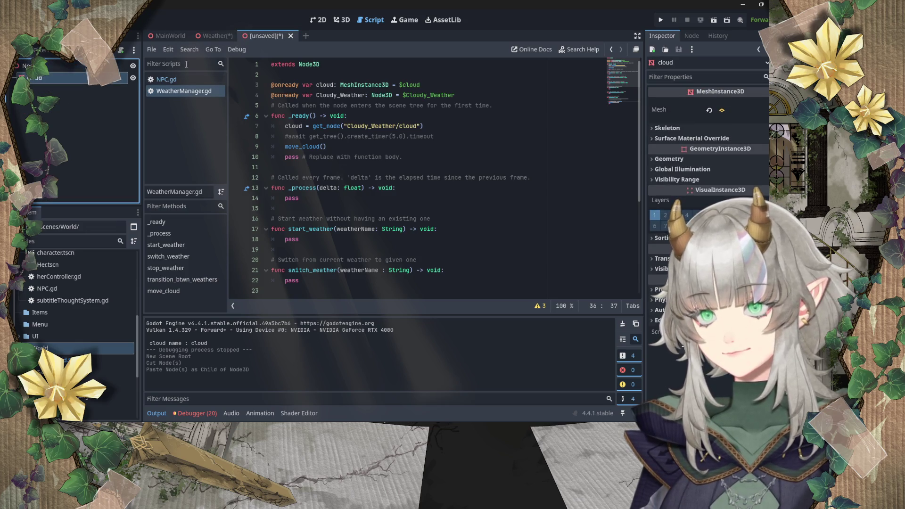
click(217, 36)
click(264, 33)
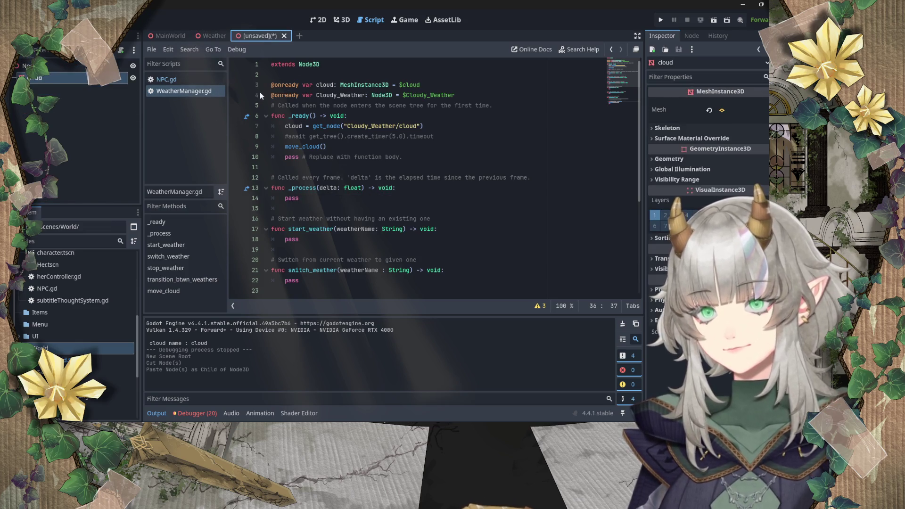
Save the new scene as Cloud.tscn
key(ctrl+s)
click(404, 181)
click(317, 88)
click(338, 228)
click(289, 336)
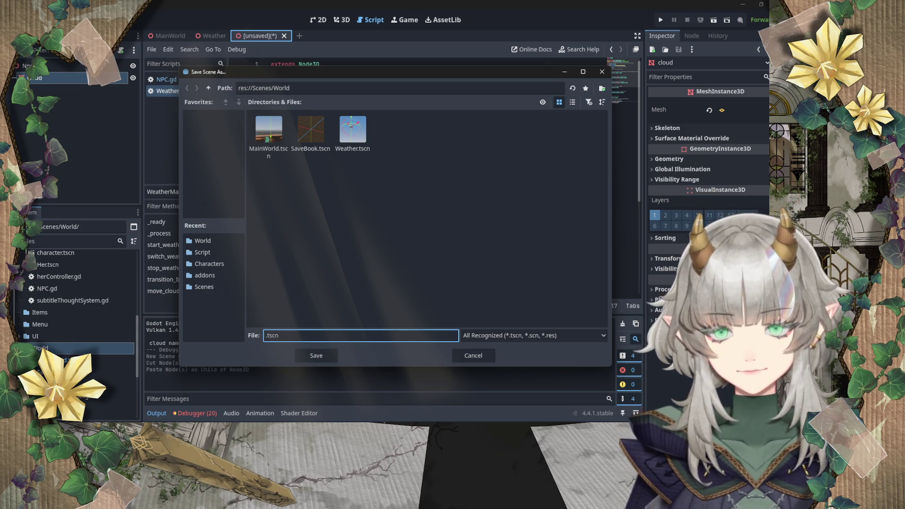
text(d)
key(Return)
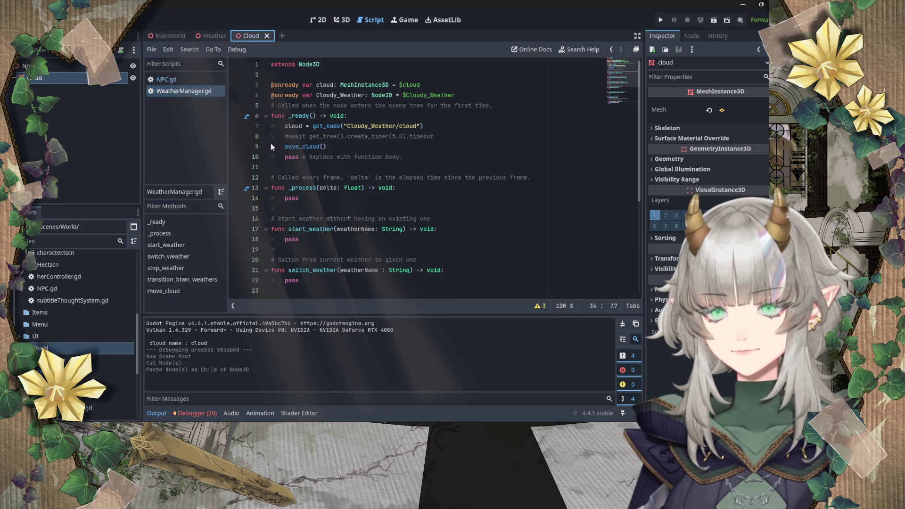
Rename the mesh node single_cloud and the root clouds, then save from the Weather scene
double_click(58, 78)
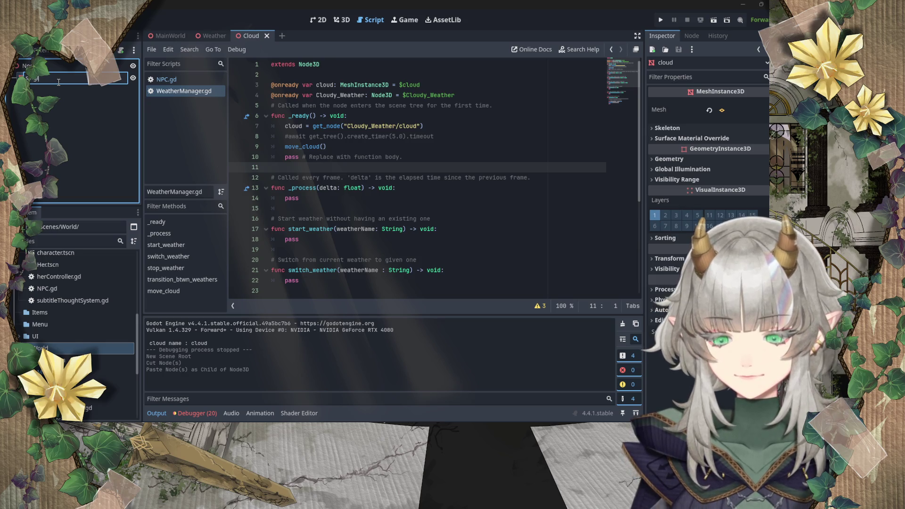
text(loud)
key(Return)
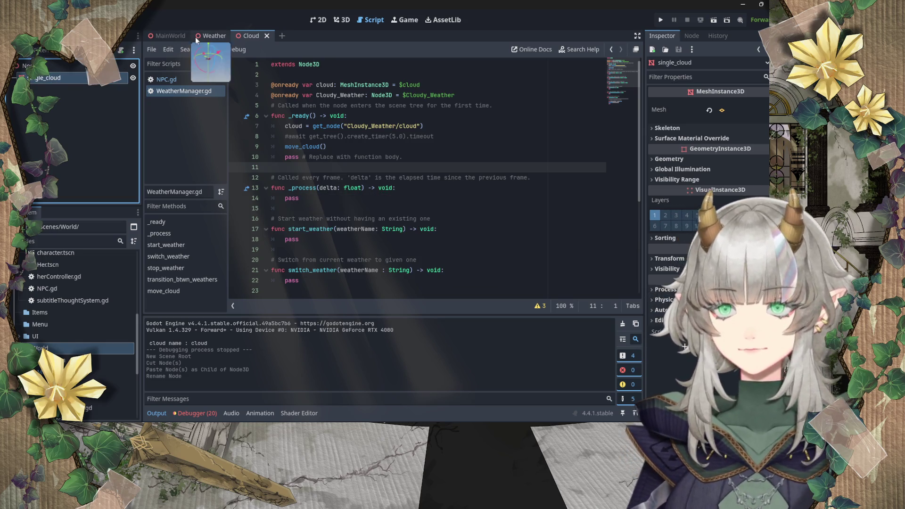
double_click(52, 67)
text(ouds)
key(Return)
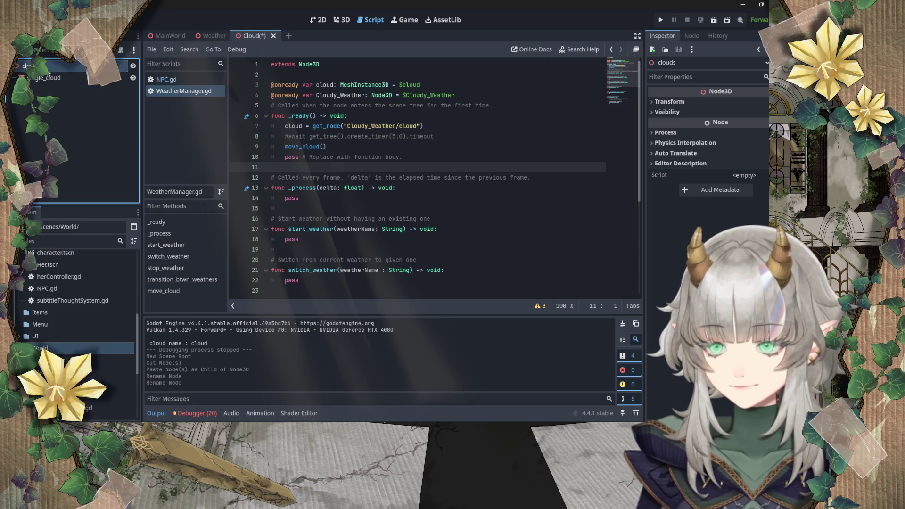
click(212, 36)
key(ctrl+s)
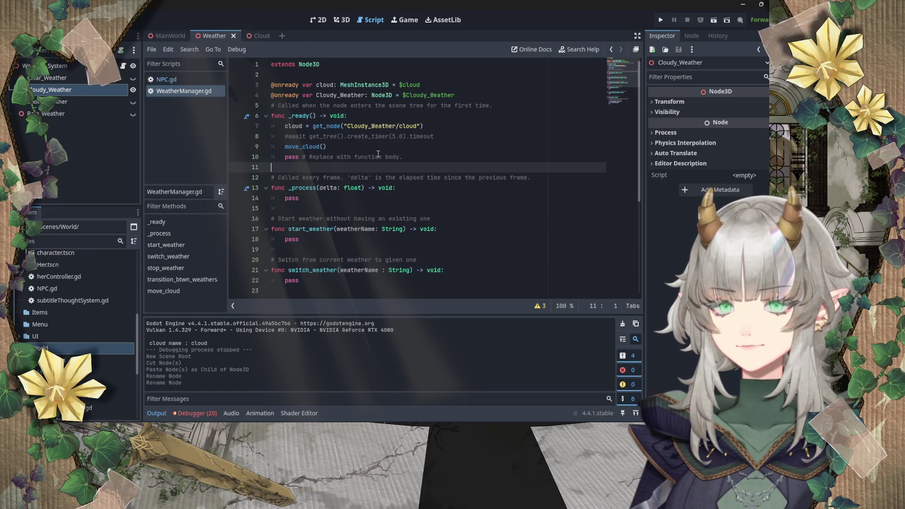
Review the cloud variable on line 3 of WeatherManager.gd and the Cloud scene in 3D
click(327, 105)
click(329, 83)
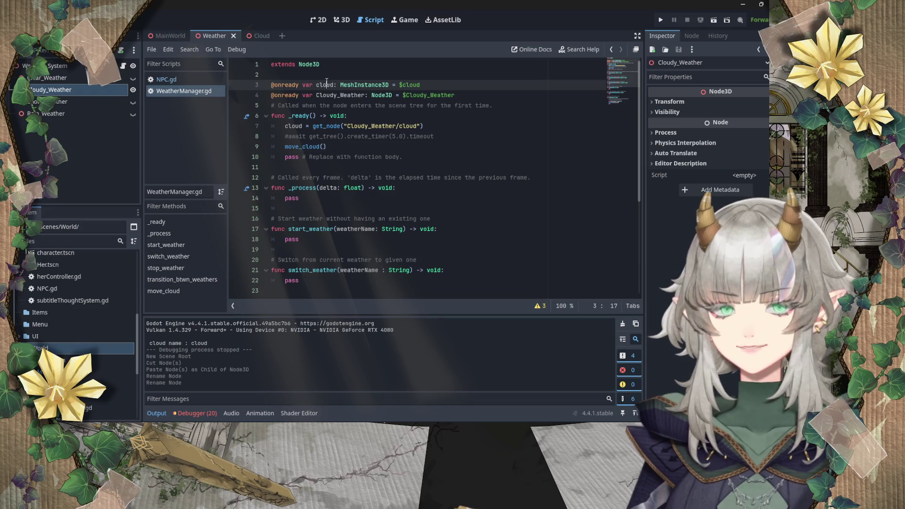
mouse_move(420, 85)
mouse_down()
mouse_move(273, 85)
mouse_move(269, 75)
mouse_up()
key(Down)
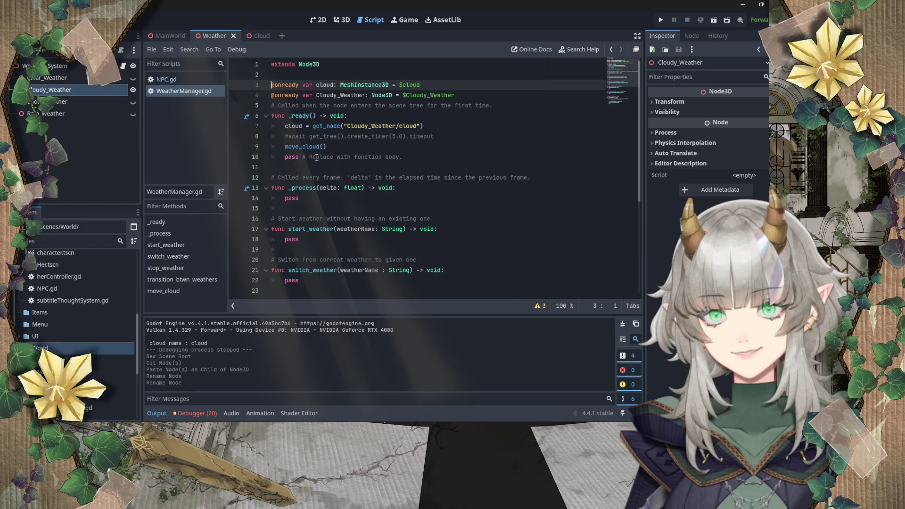
click(258, 35)
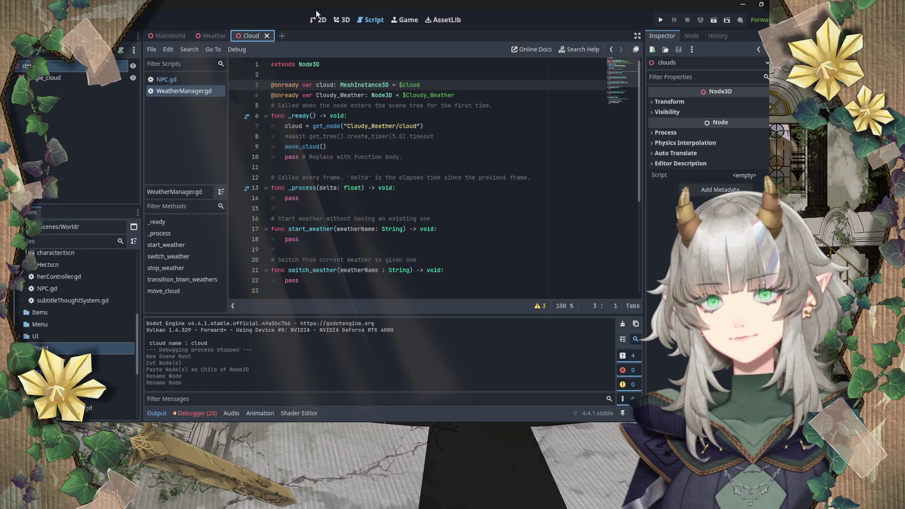
click(342, 20)
scroll(487, 217, down, 10)
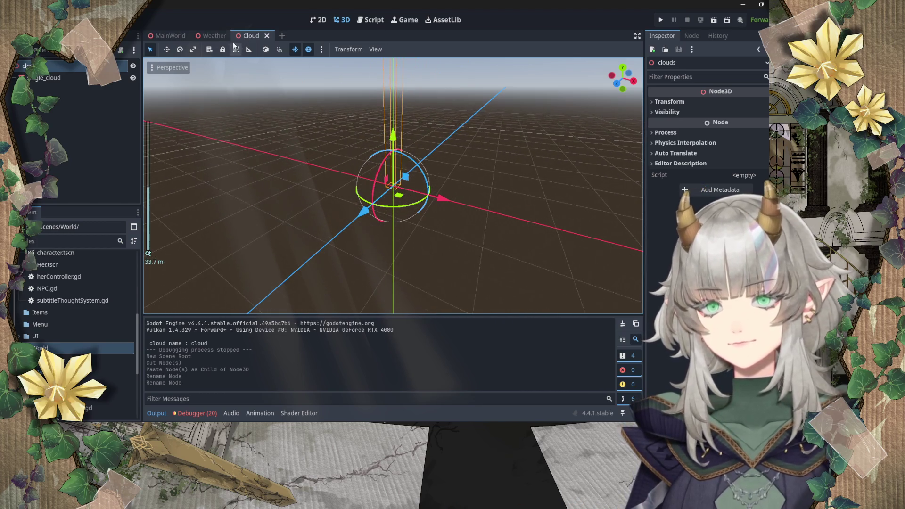
click(211, 36)
click(370, 19)
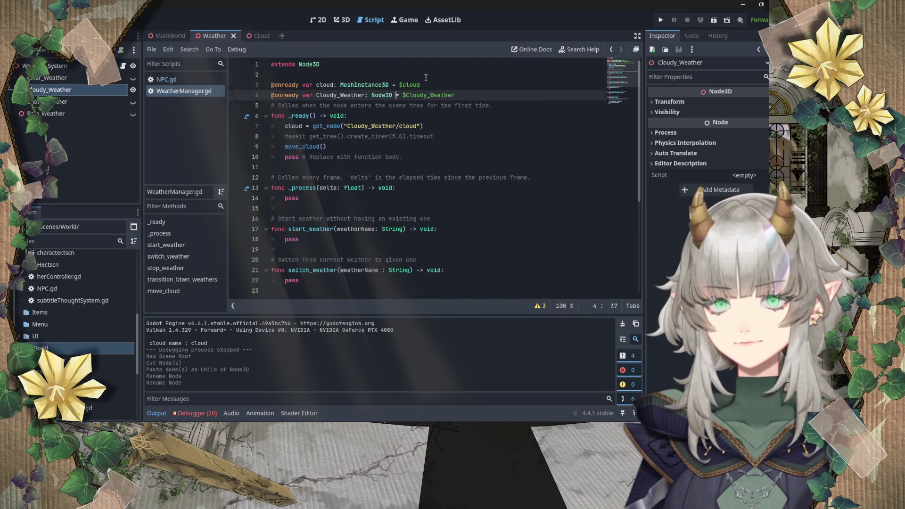
key(shift+End)
key(Delete)
text(@export va)
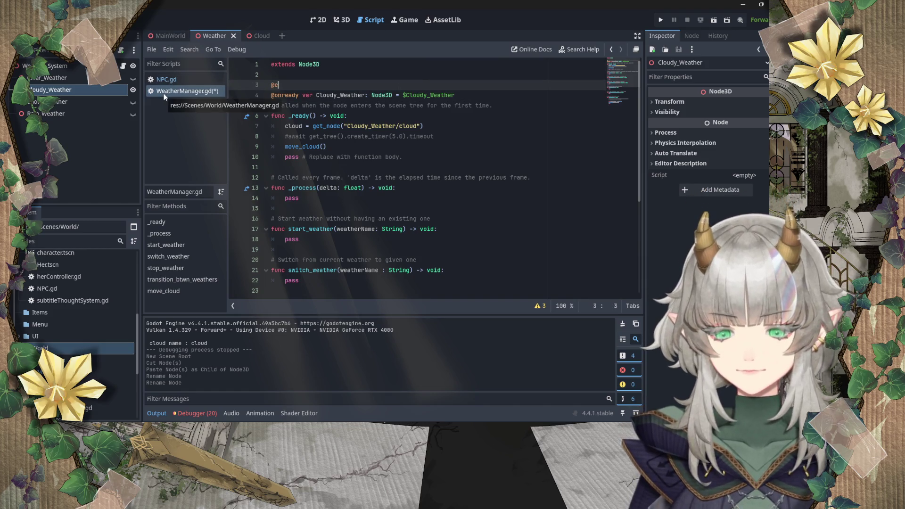
text(r cloud_scene : )
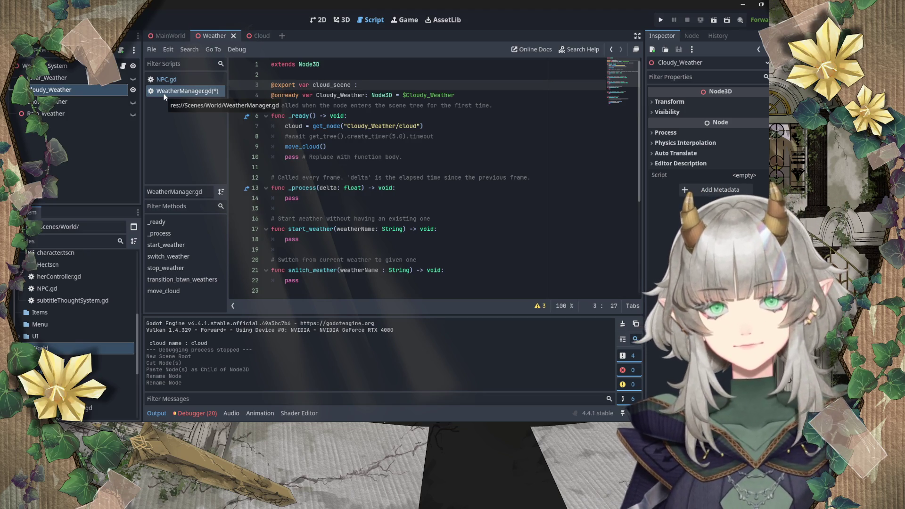
text(Cloud)
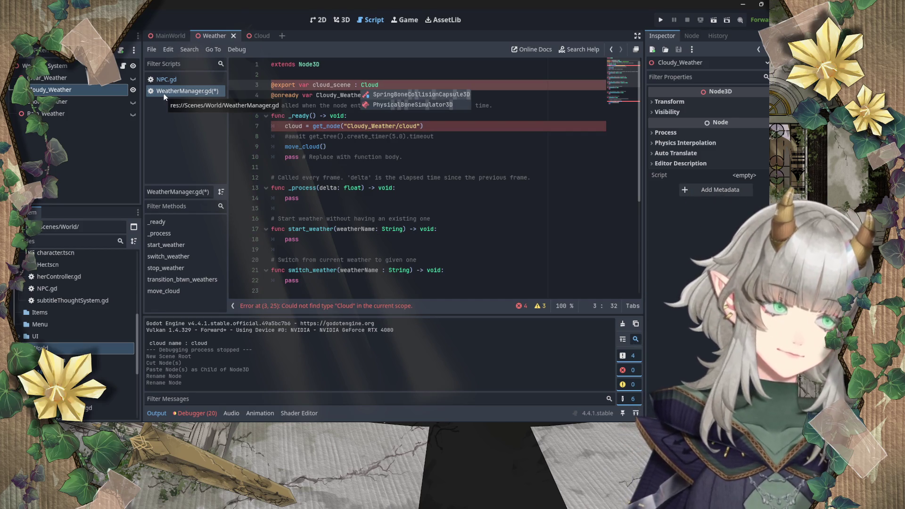
key(ctrl+s)
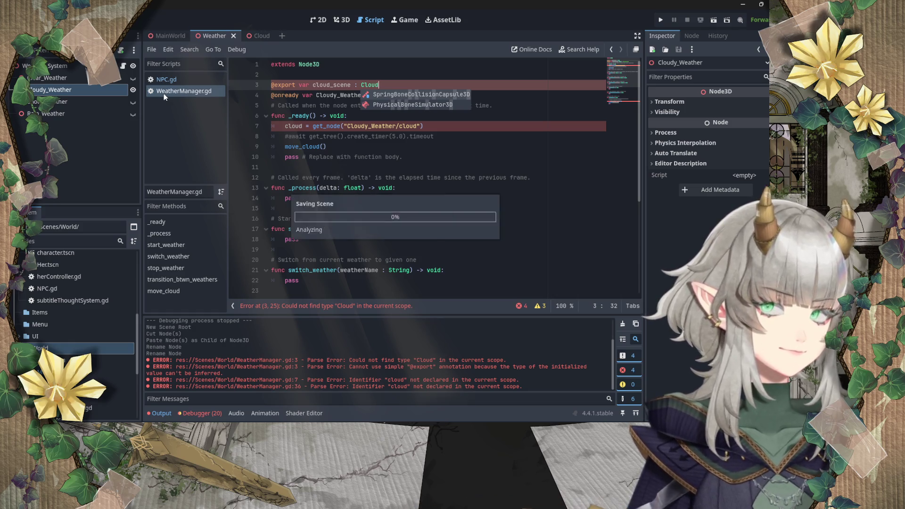
Instance Cloud.tscn as a child of Cloudy_Weather
click(77, 91)
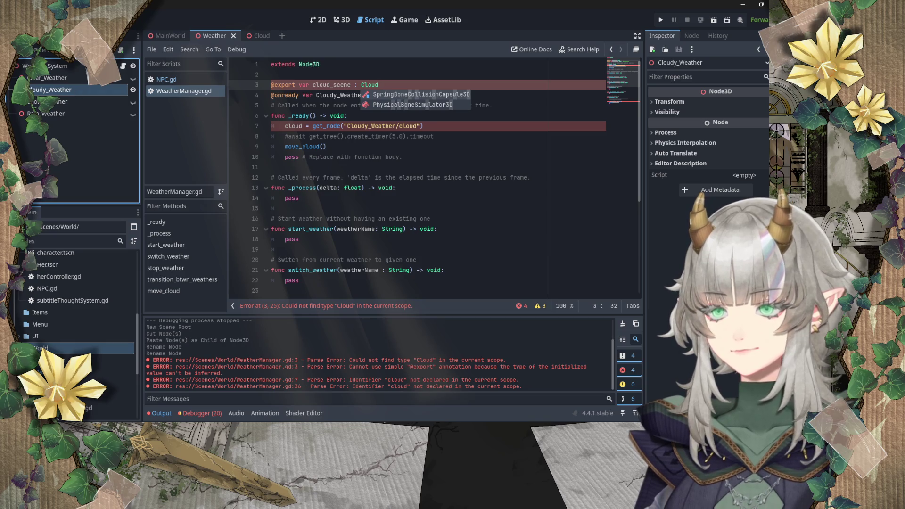
key(ctrl+shift+a)
text(cloud)
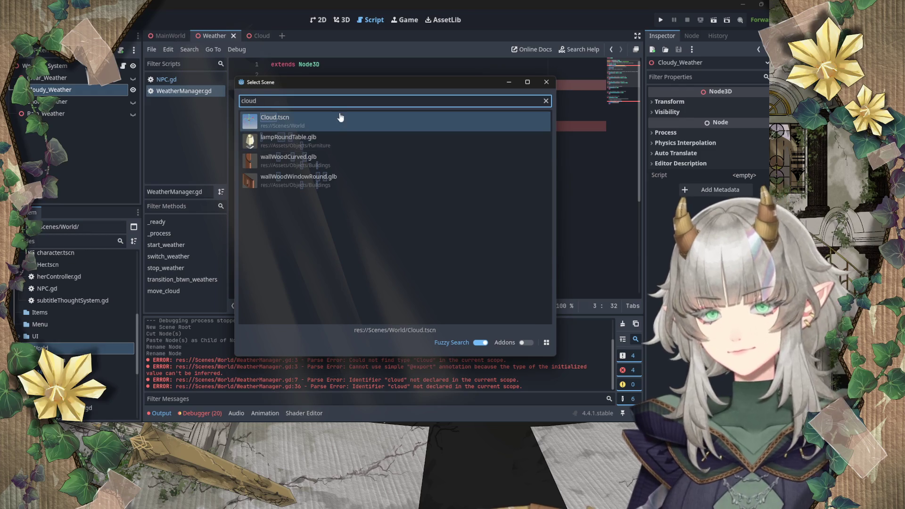
double_click(341, 116)
Select the instanced clouds node under Cloudy_Weather and check the Cloud type on line 3
click(465, 180)
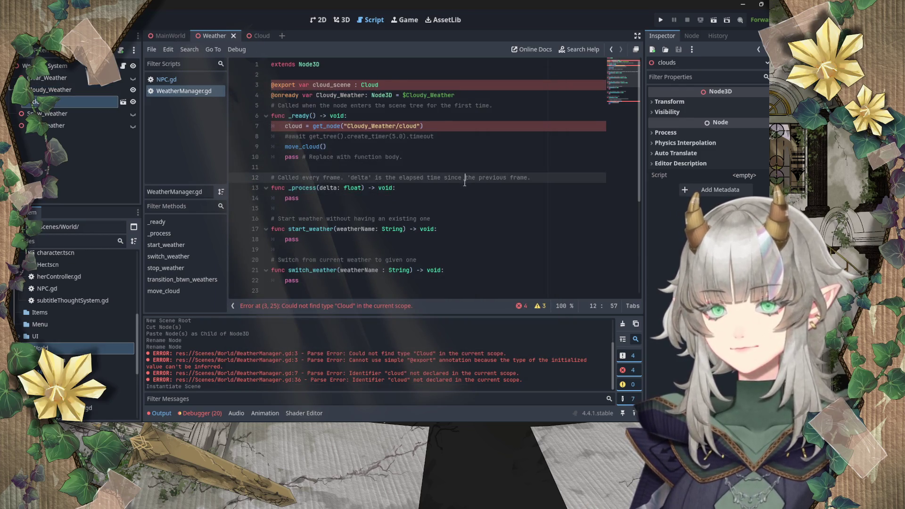
click(368, 85)
click(59, 89)
key(Down)
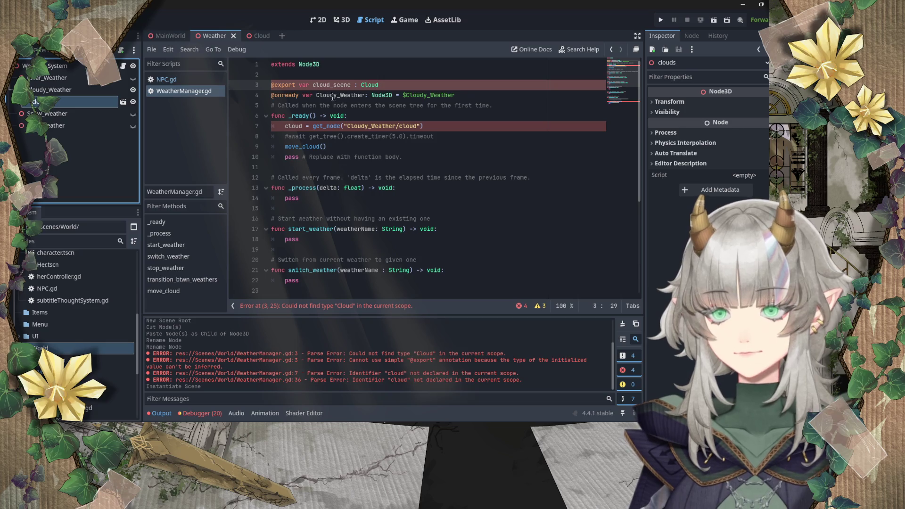
click(378, 85)
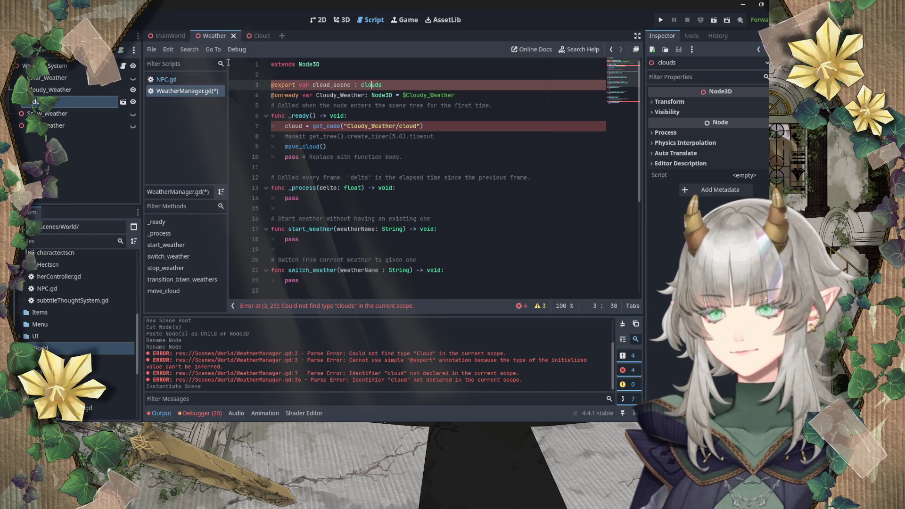
Rename the Cloud scene root and the instanced node to Cloud, saving the changes
click(259, 36)
click(214, 37)
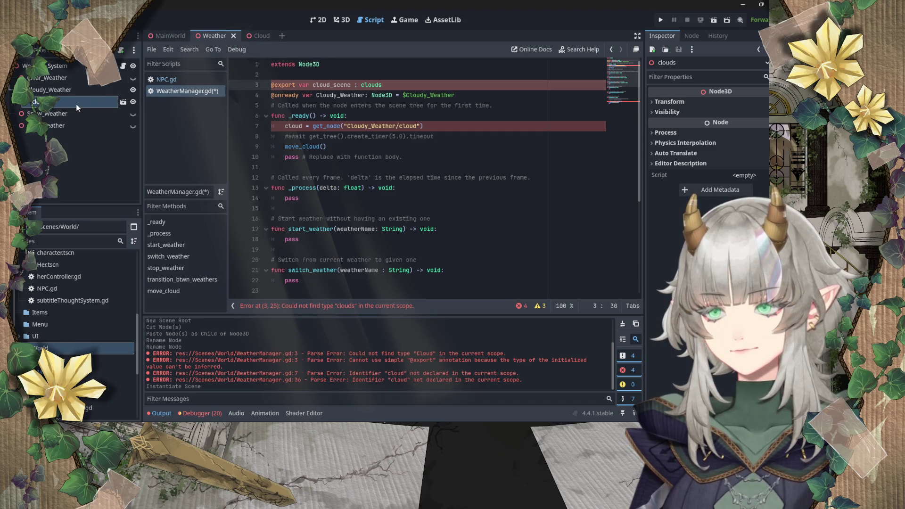
click(252, 36)
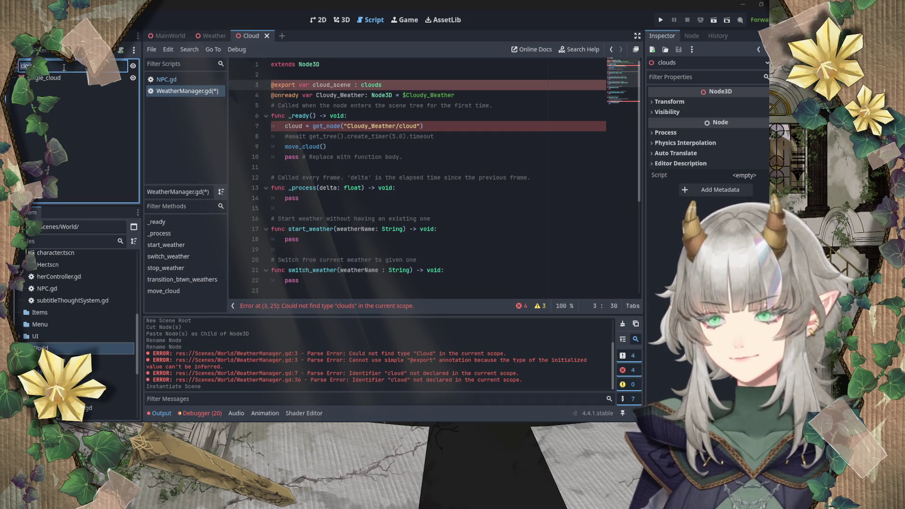
key(Return)
key(ctrl+s)
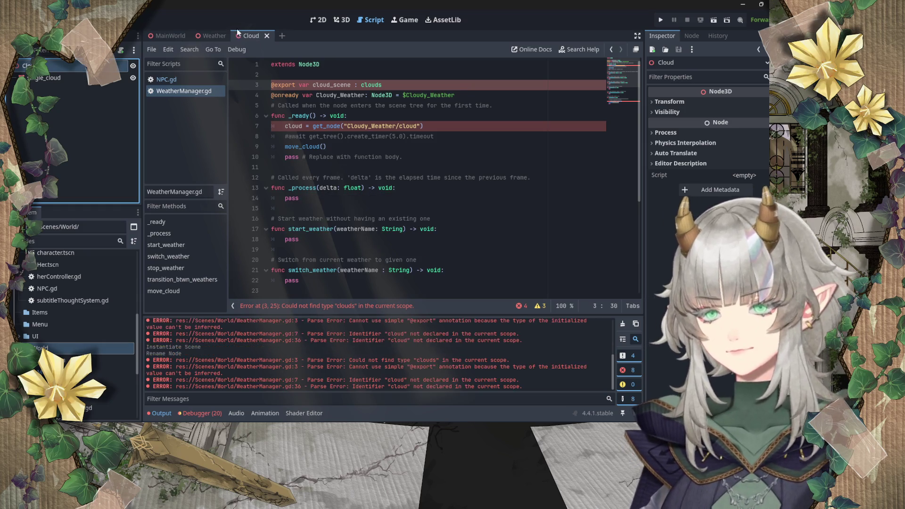
click(214, 36)
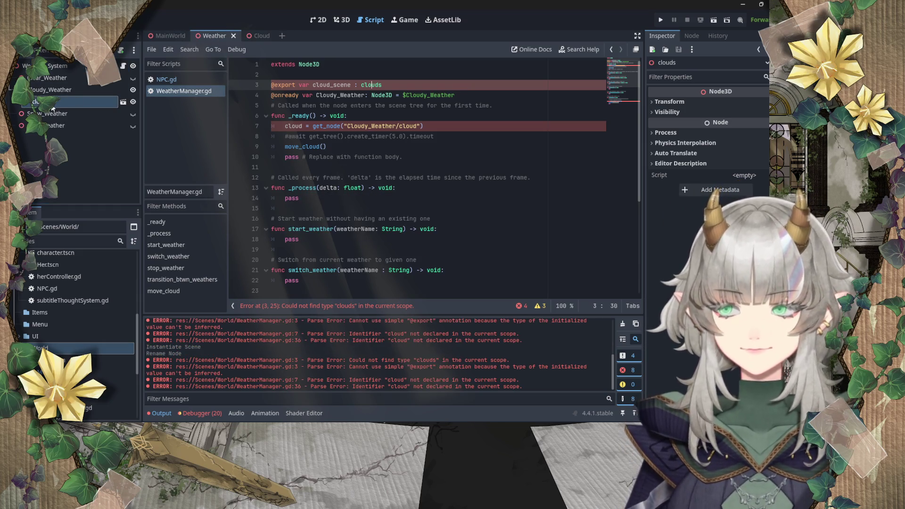
double_click(76, 101)
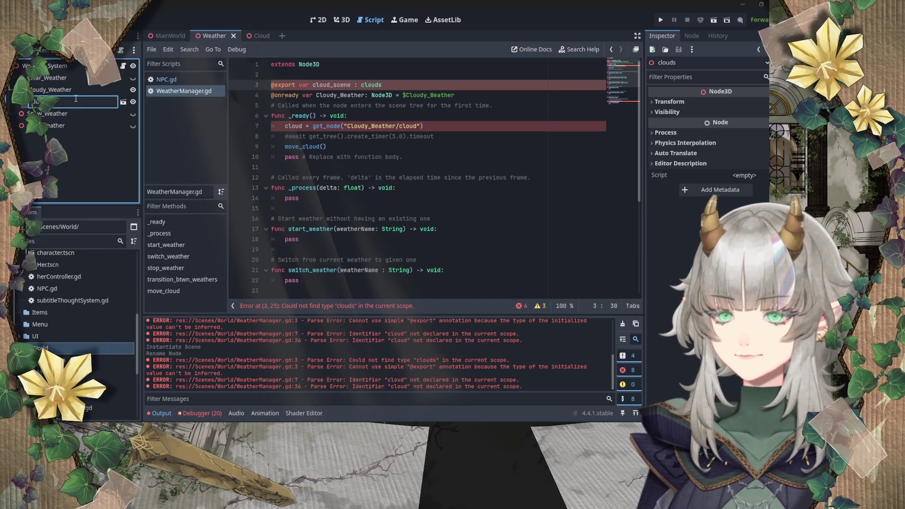
key(Return)
Delete the old Cloud instance from under Cloudy_Weather
right_click(76, 100)
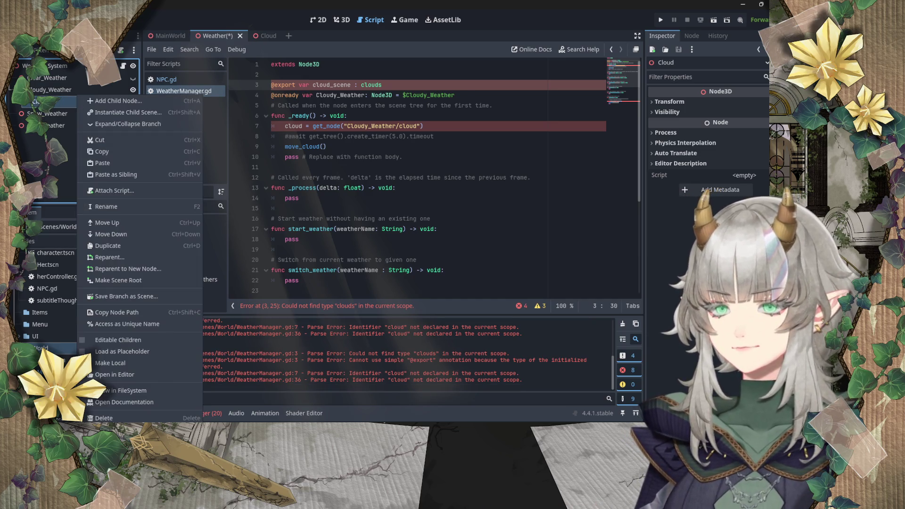
click(58, 104)
double_click(58, 104)
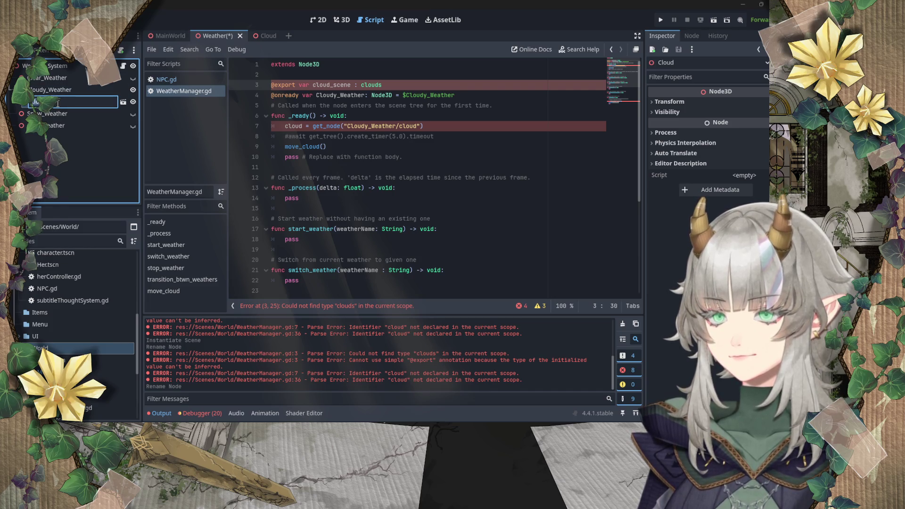
key(Escape)
key(Delete)
key(Return)
Instance Cloud.tscn again under Cloudy_Weather
click(52, 89)
key(ctrl+shift+a)
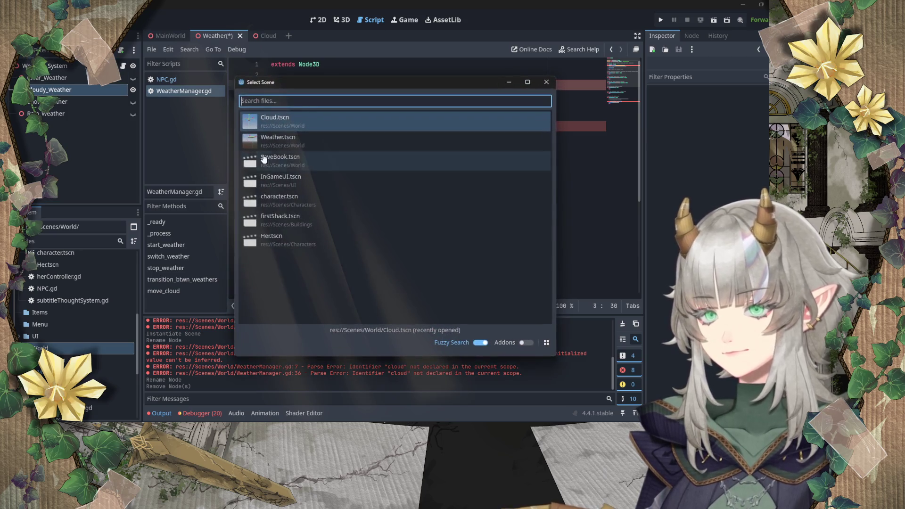
key(Return)
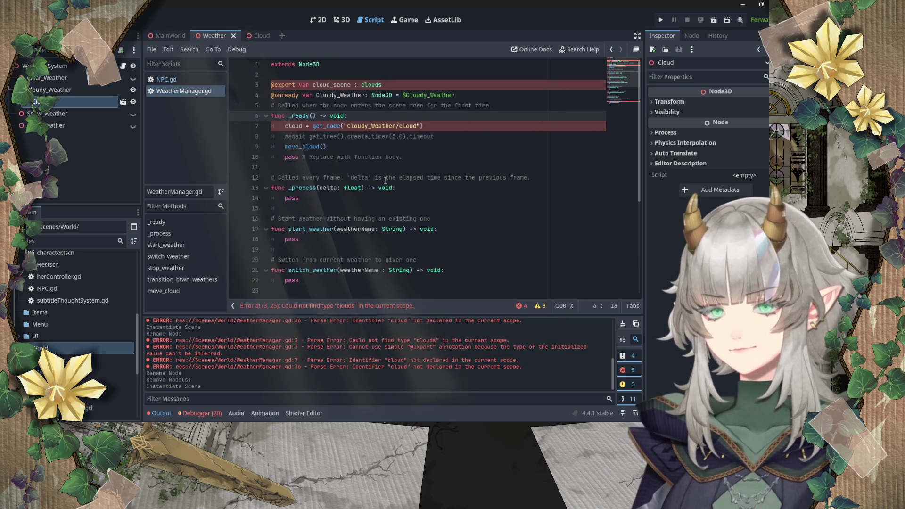
Change line 3's cloud_scene type to Cloud and add a blank line after it
double_click(373, 85)
text(Cloud)
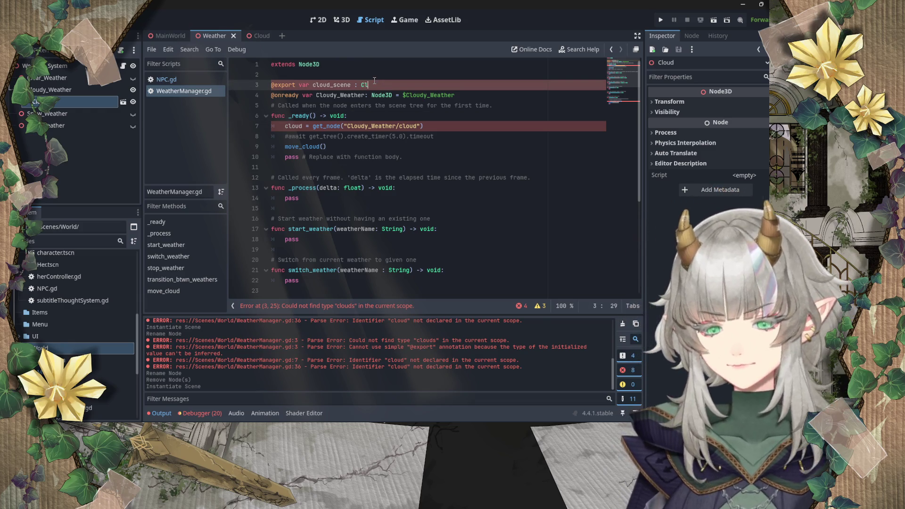
key(Escape)
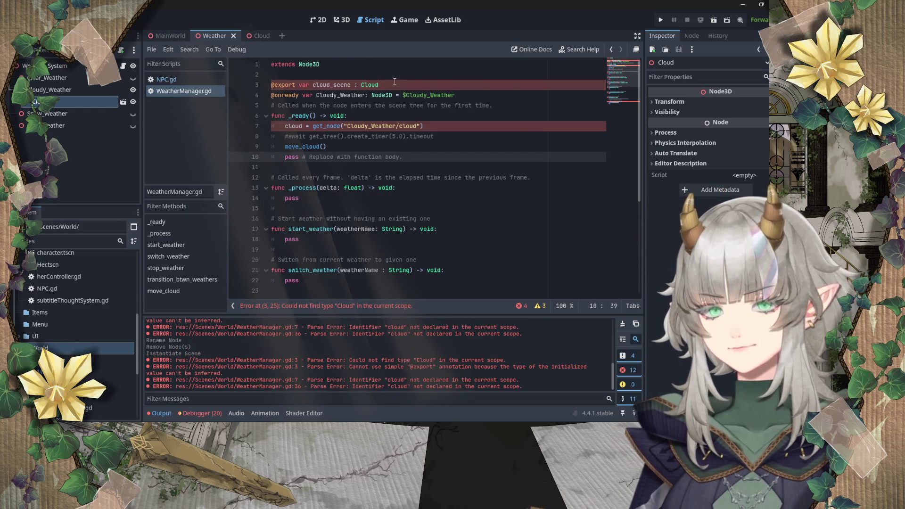
key(Return)
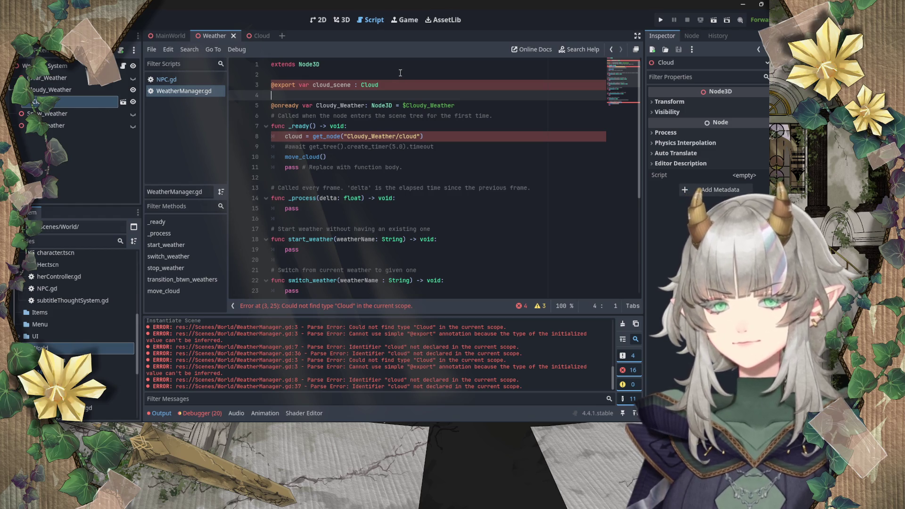
Prefix the type with Cloudy_Weather/ so it reads Cloudy_Weather/Cloud, and save
click(361, 85)
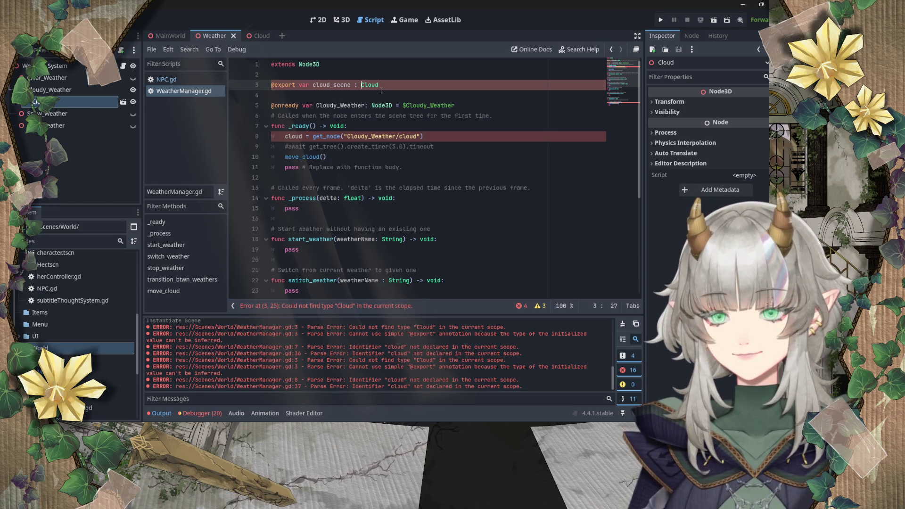
text(Cklou)
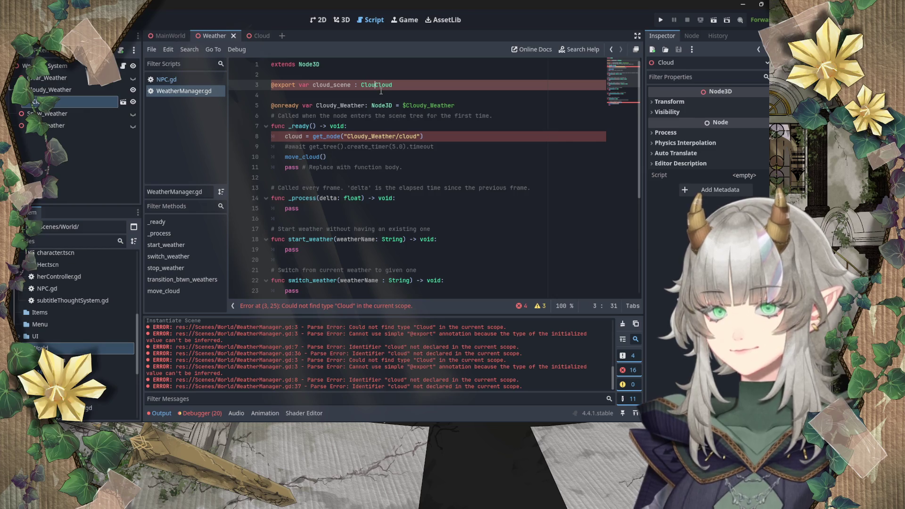
key(BackSpace)
key(BackSpace)
key(BackSpace)
text(loud)
text(y_)
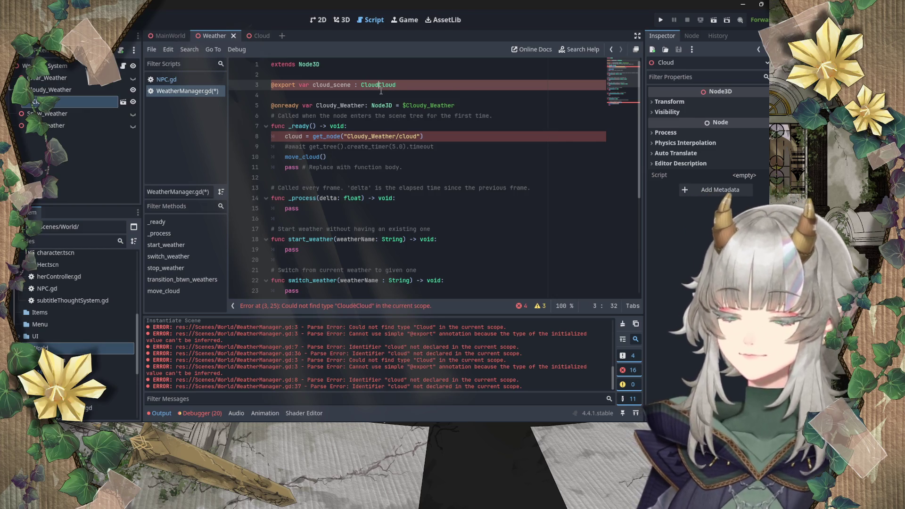
text(Weather/)
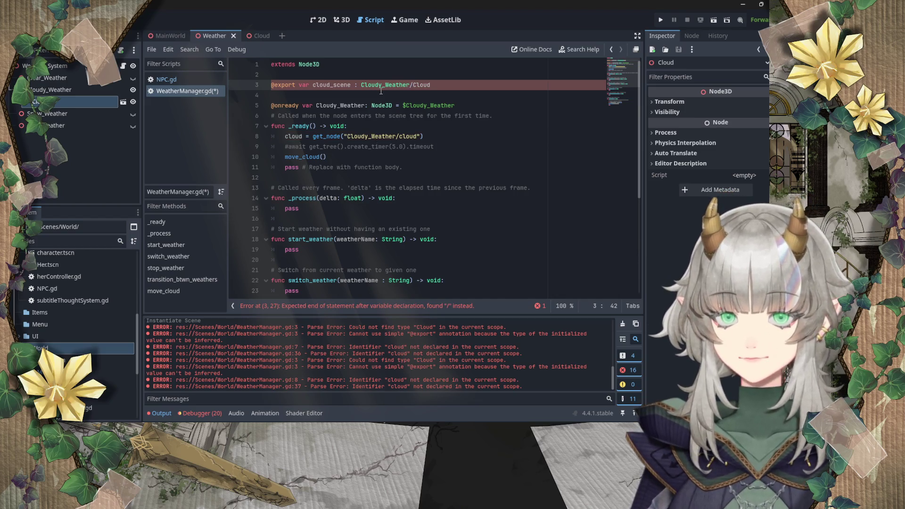
key(ctrl+s)
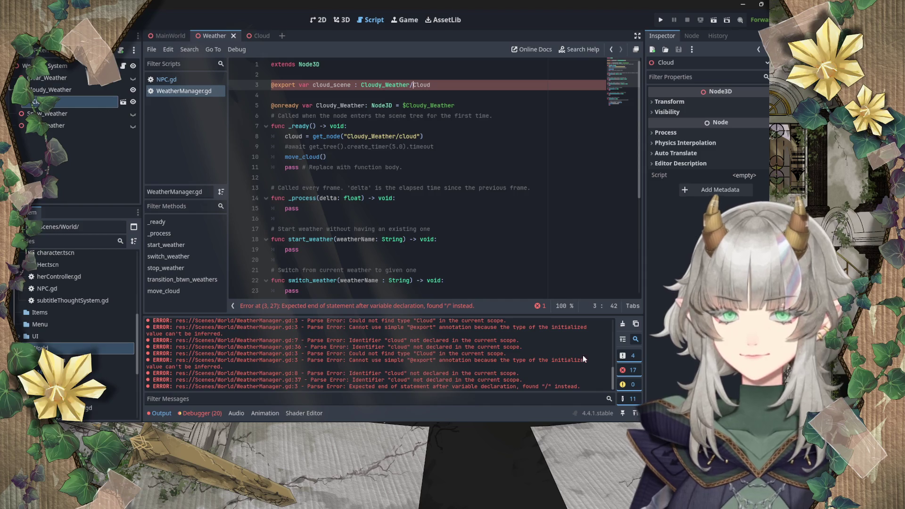
Clear the Output log and select the Cloudy_Weather/Cloud path on line 3
click(623, 324)
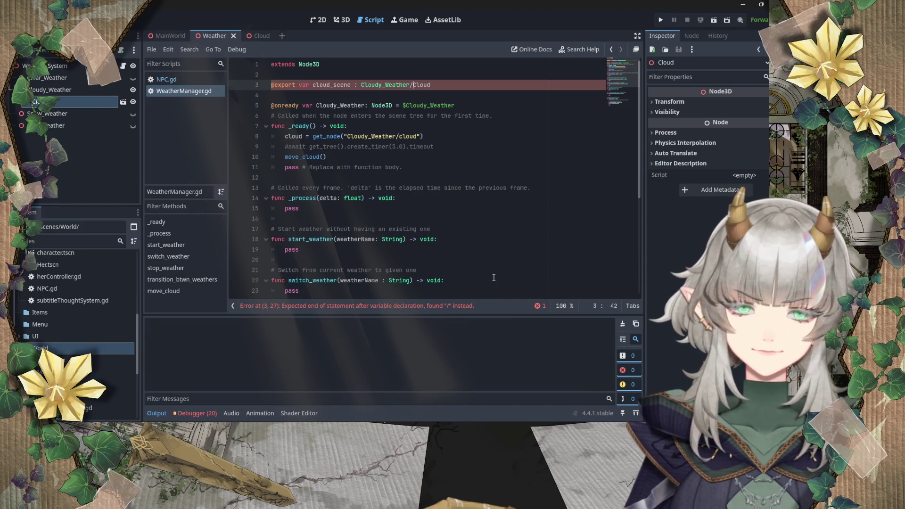
click(409, 158)
click(413, 85)
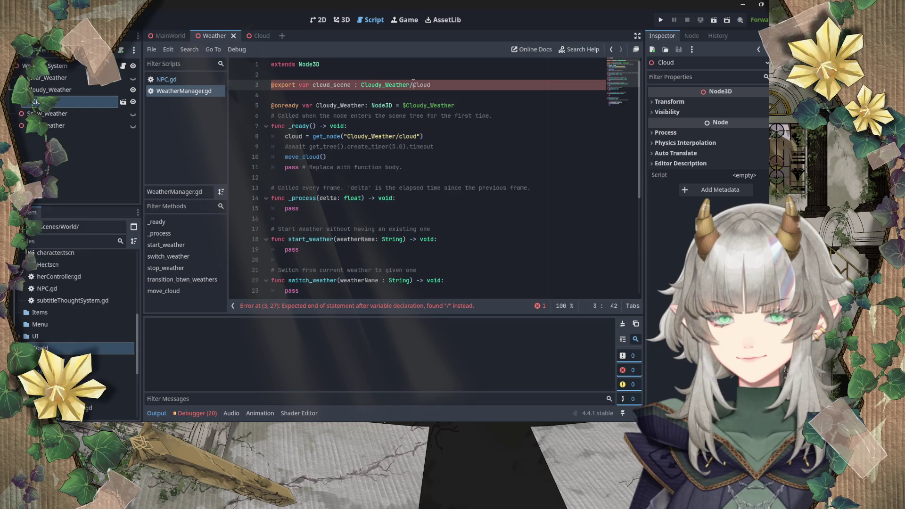
drag(412, 85, 361, 85)
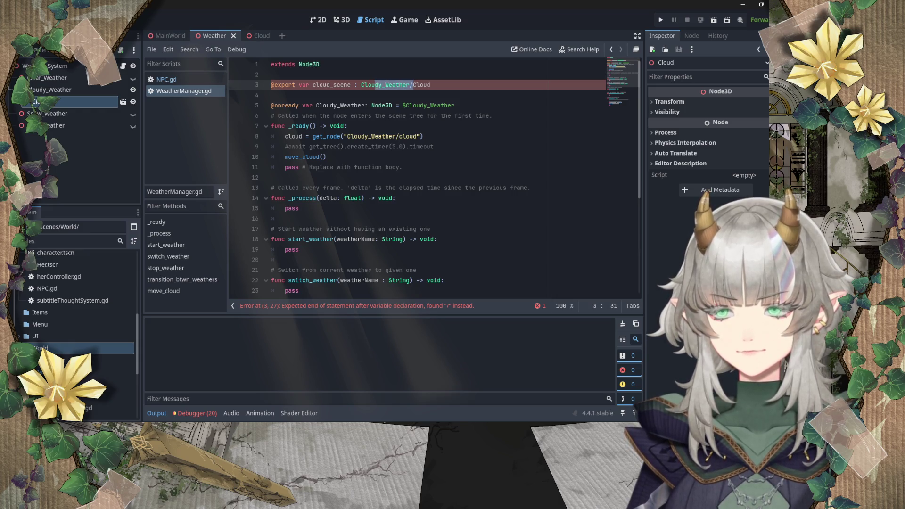
drag(433, 86, 361, 85)
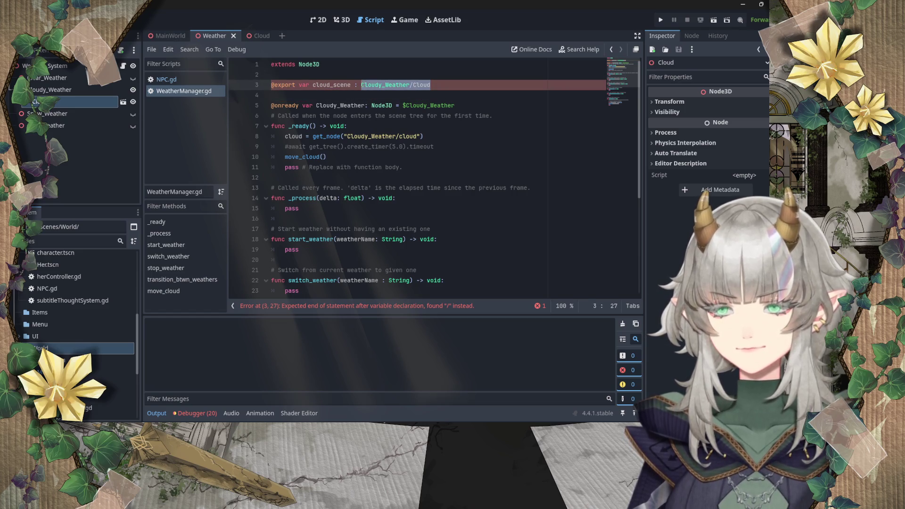
Give the Cloud node a unique scene name and change line 3's type to %Cloud, saving
right_click(101, 105)
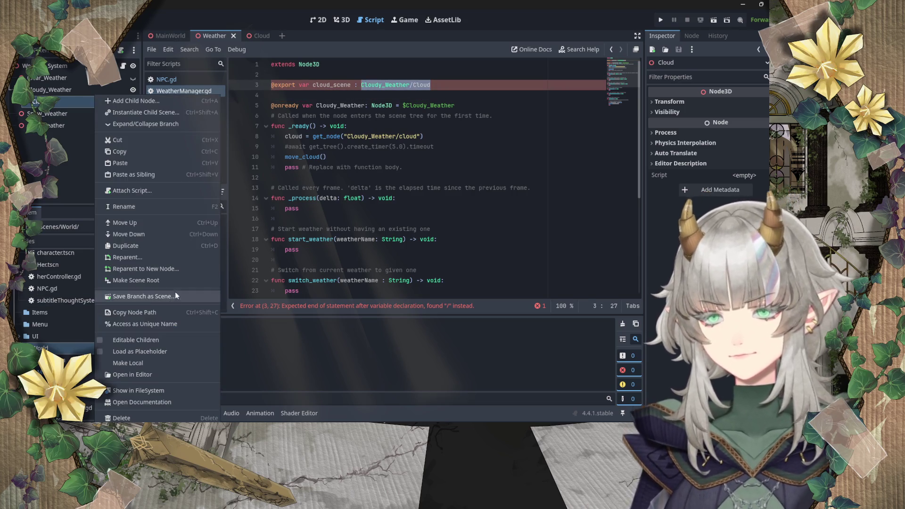
click(142, 324)
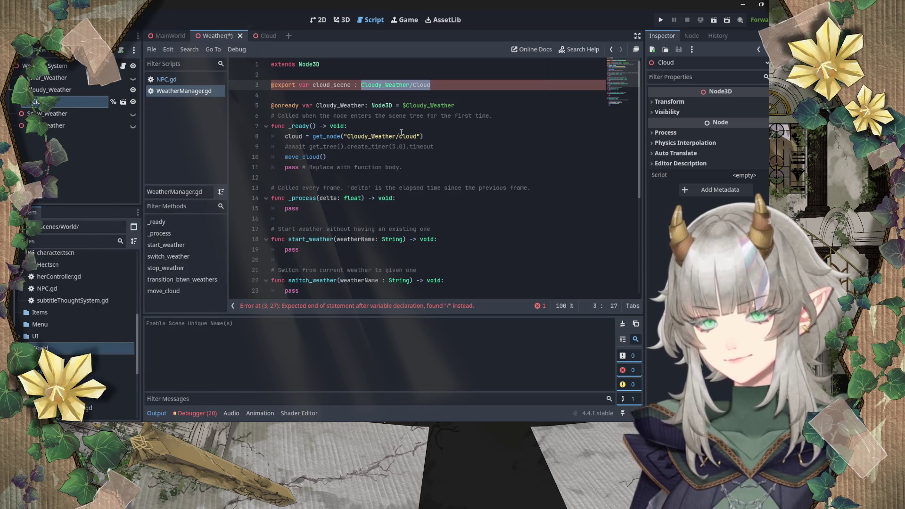
click(364, 85)
shift+click(527, 84)
text(%Cl)
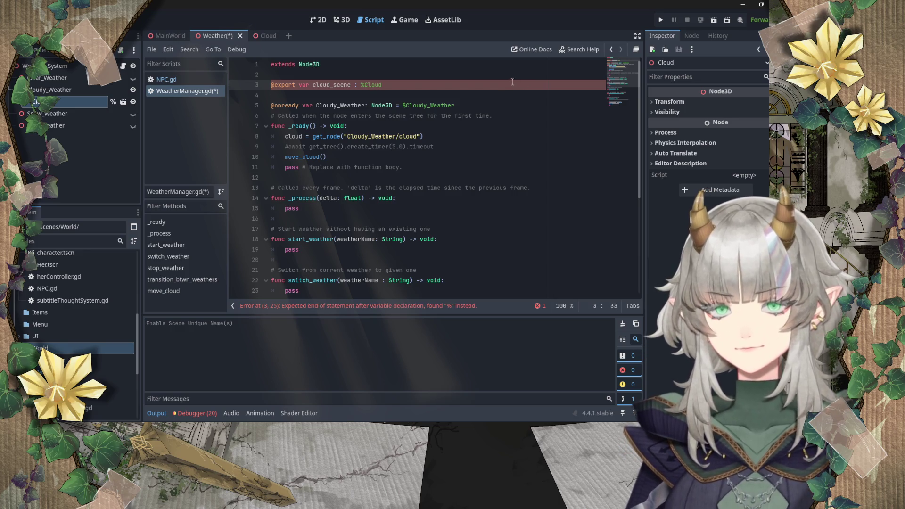
click(466, 169)
key(ctrl+s)
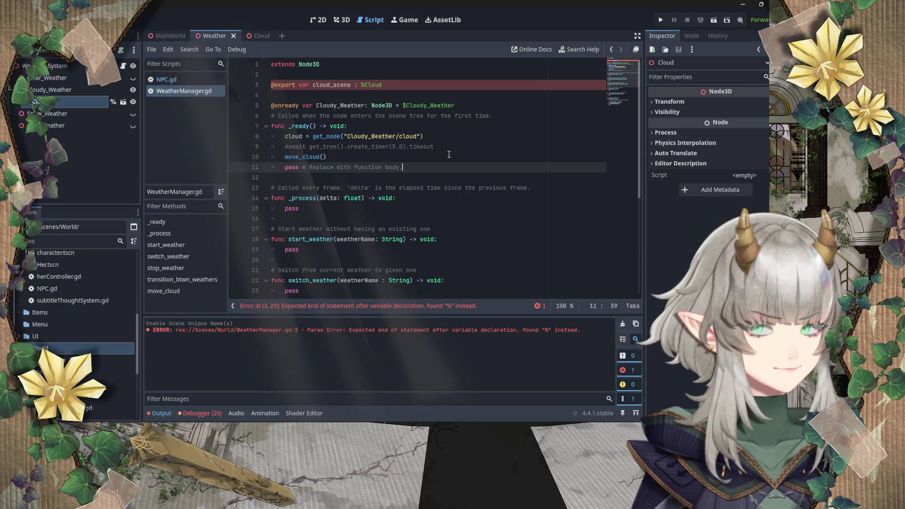
Try a $ prefix on line 3's Cloud type, remove it, and save again
click(364, 84)
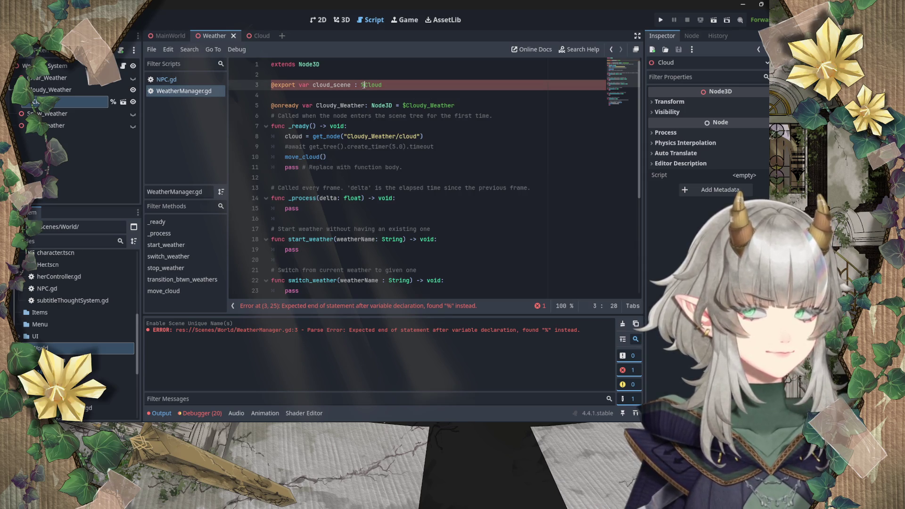
text($)
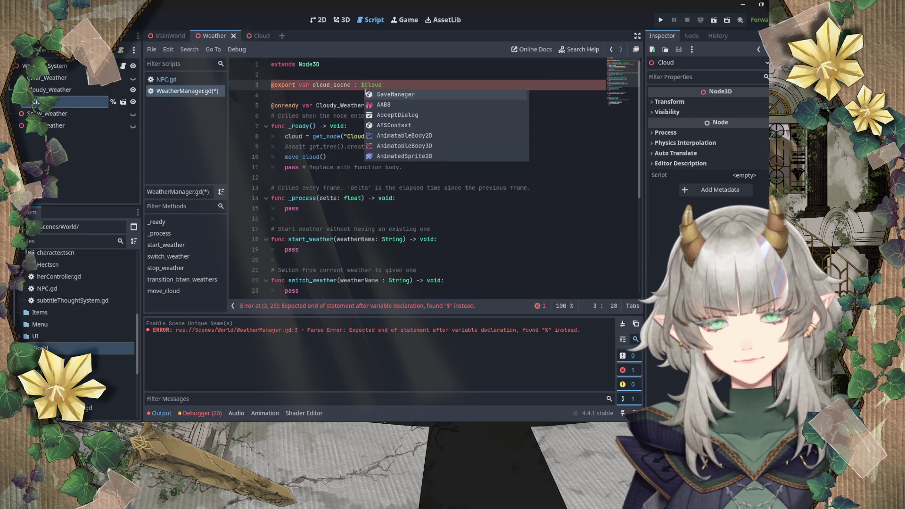
key(BackSpace)
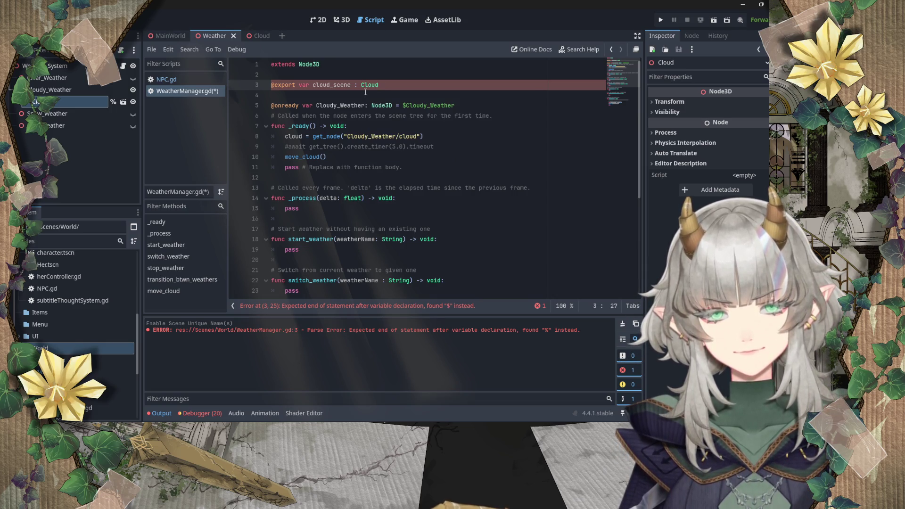
key(ctrl+s)
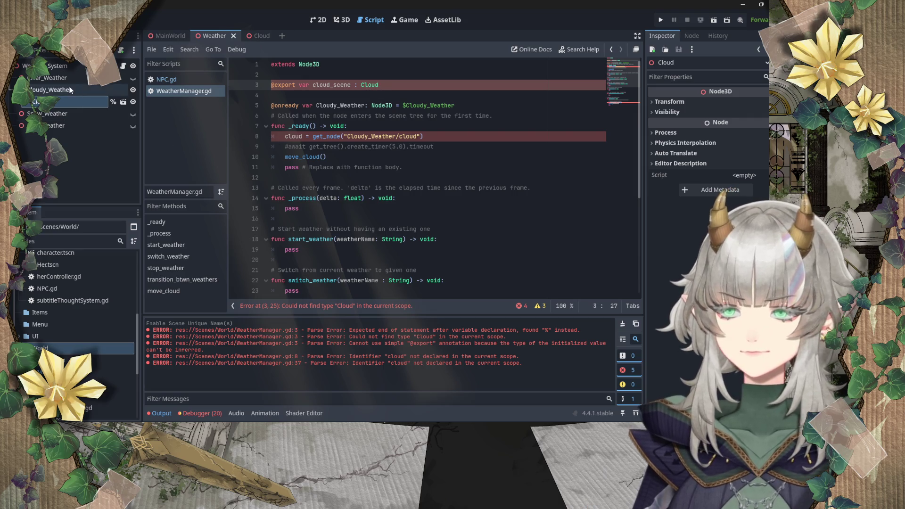
right_click(76, 100)
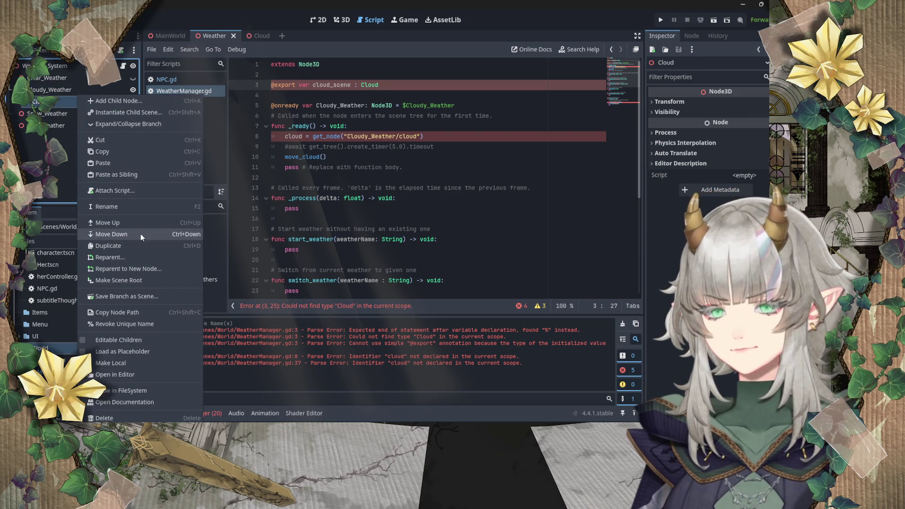
Remove the Cloud node's unique name and comment out the get_node line 8
click(174, 324)
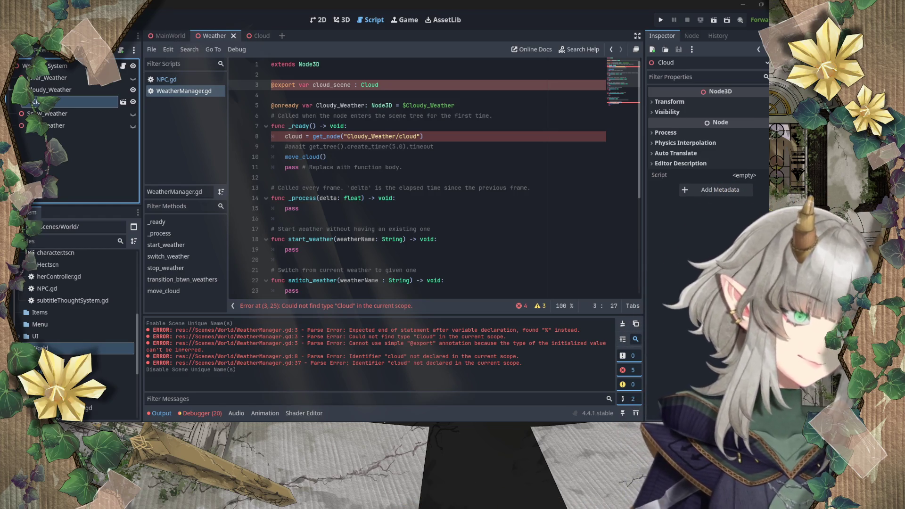
click(380, 85)
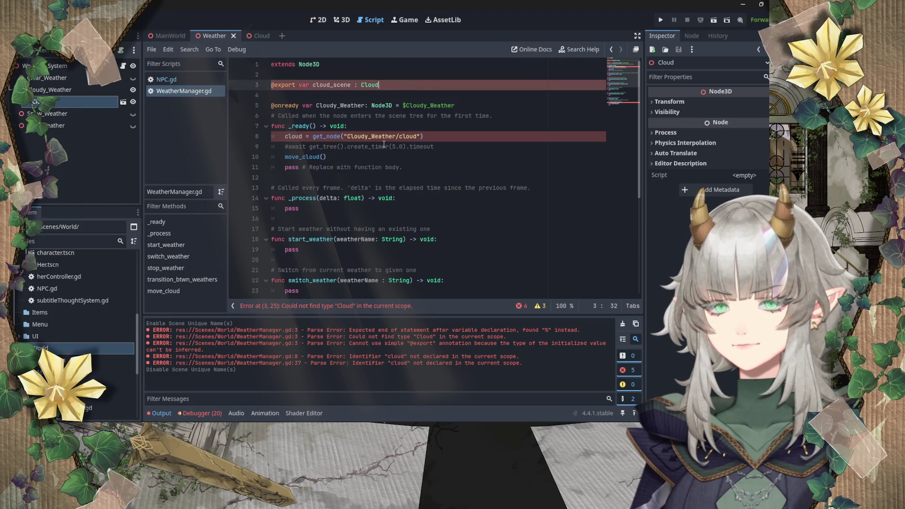
click(460, 138)
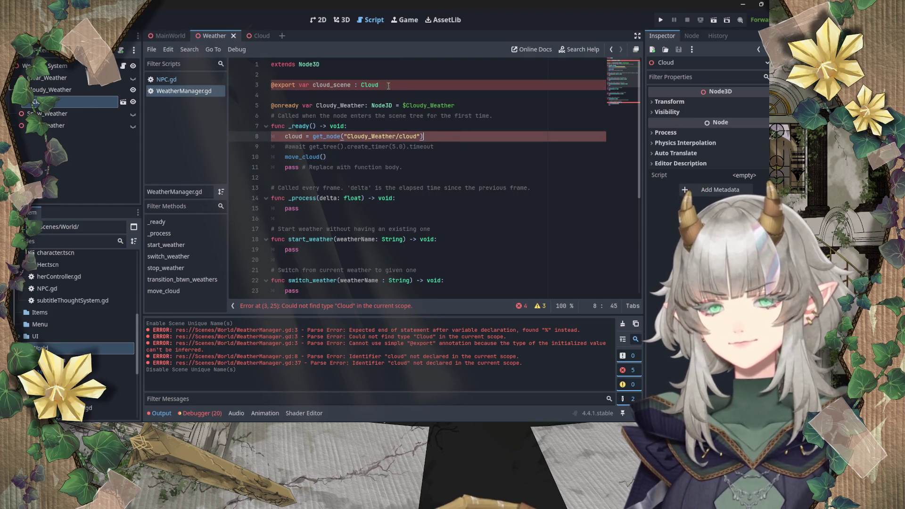
text(#)
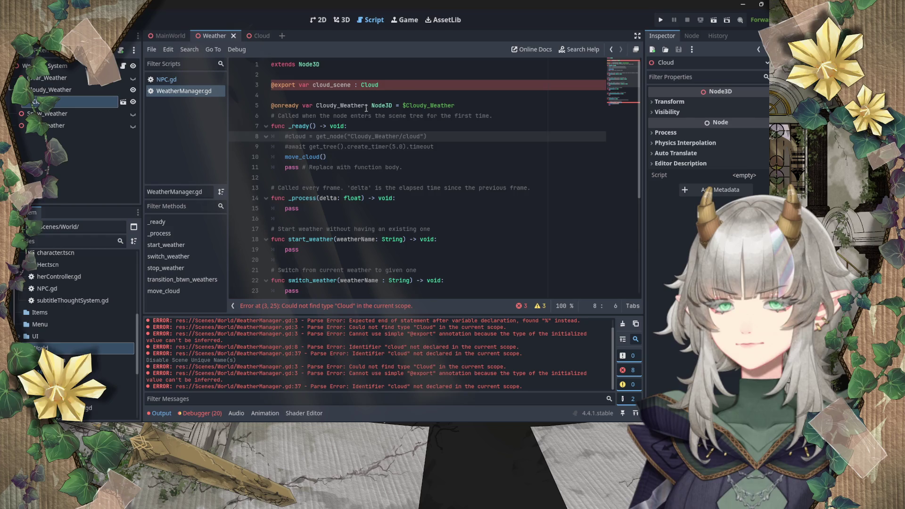
double_click(331, 85)
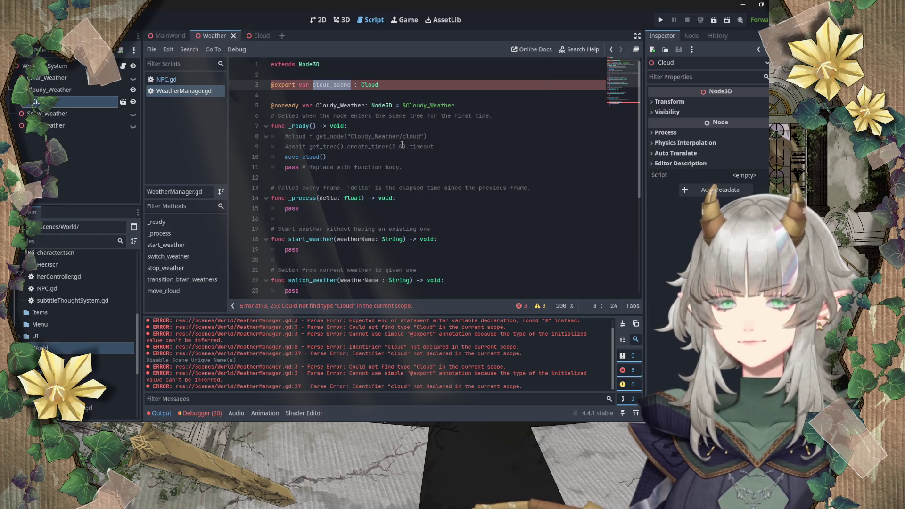
click(35, 100)
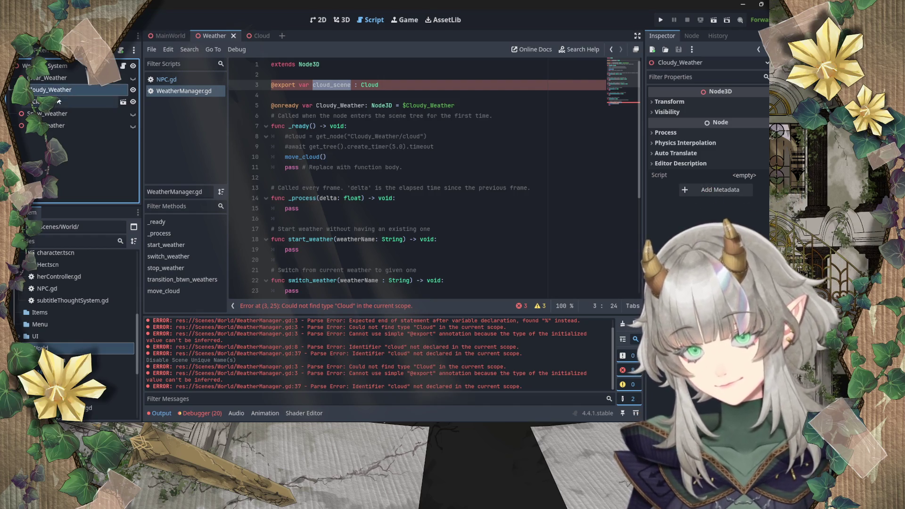
Write a get_node("Cloud") call into line 3's cloud_scene declaration
click(385, 90)
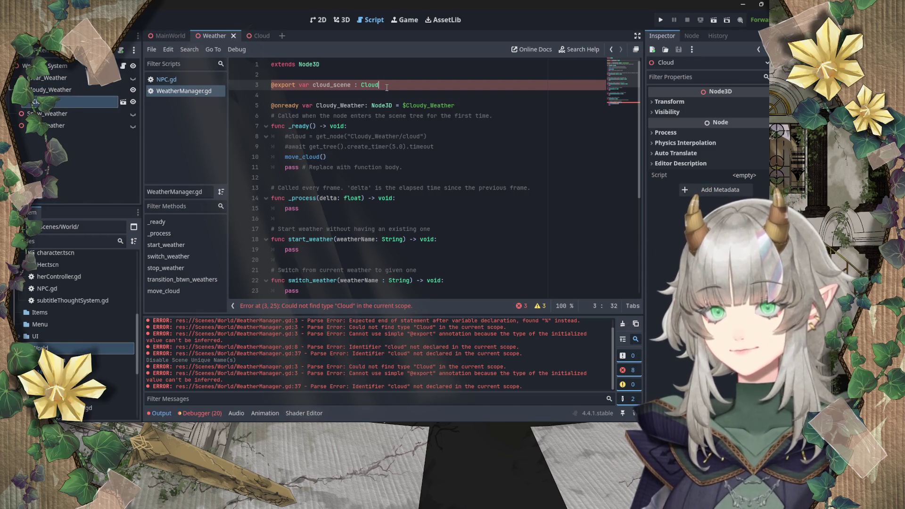
key(Left)
key(Left)
key(Left)
text(getcn)
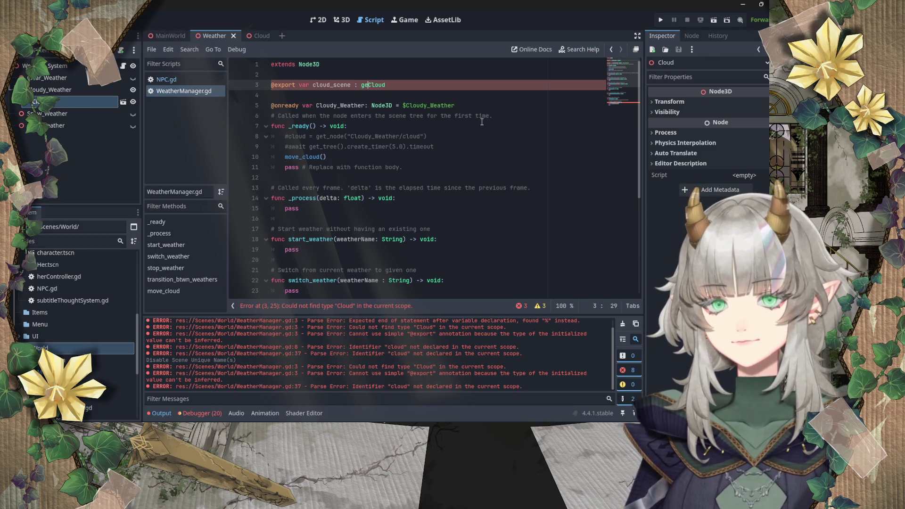
key(BackSpace)
text(_node()
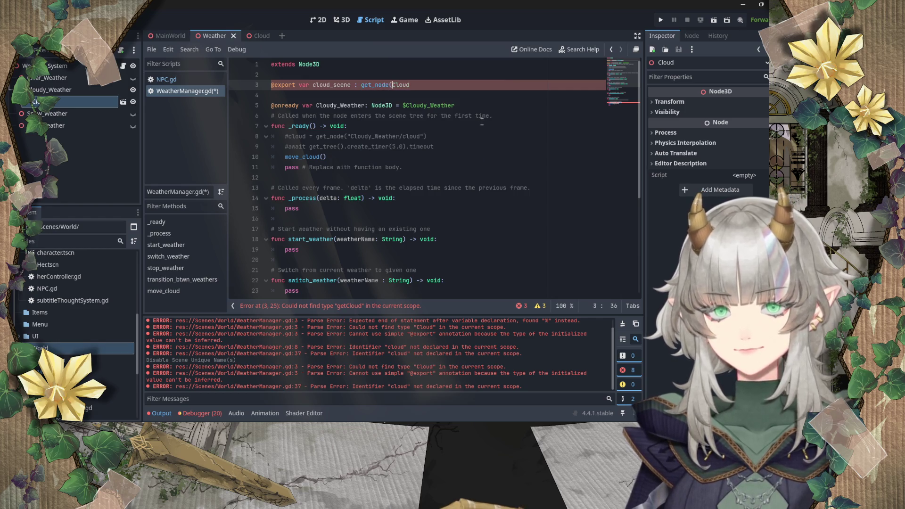
key(Right)
key(Right)
key(Right)
key(Left)
key(Left)
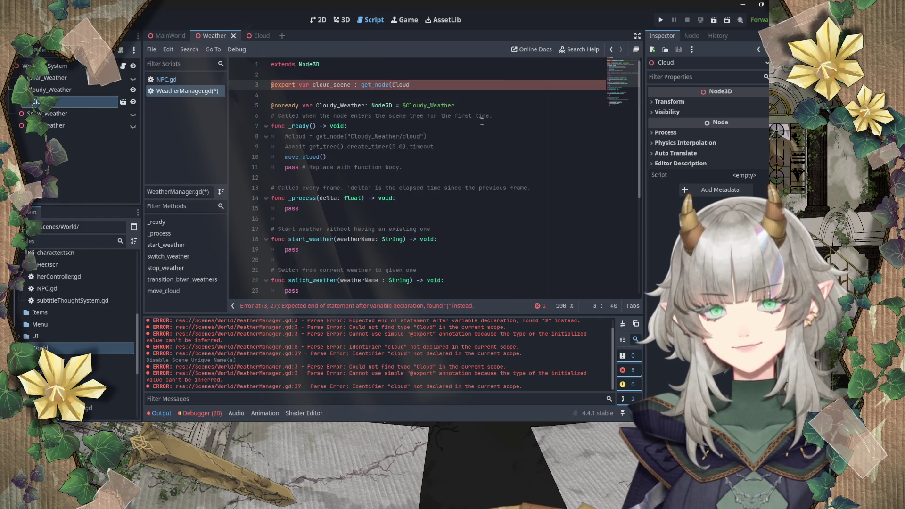
text(")
key(Right)
text("):)
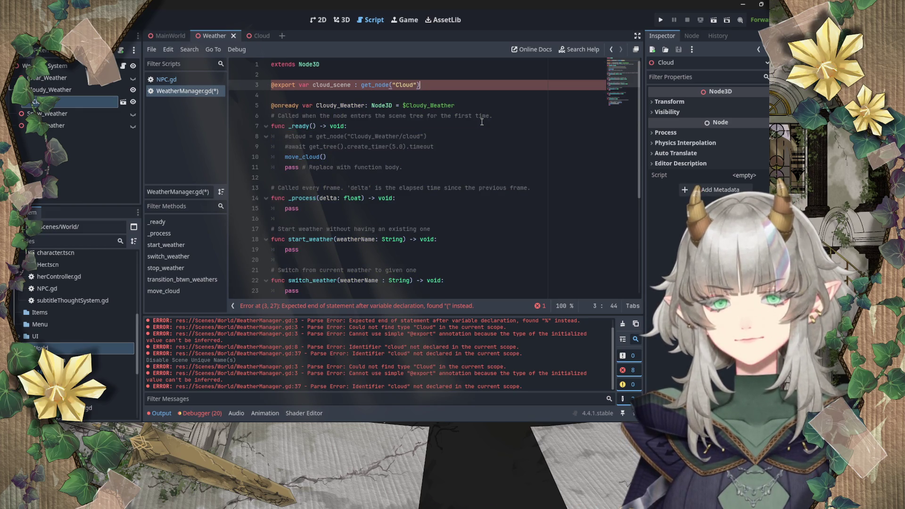
Erase the get_node call and type Cloud after the colon instead
key(BackSpace)
key(BackSpace)
key(BackSpace)
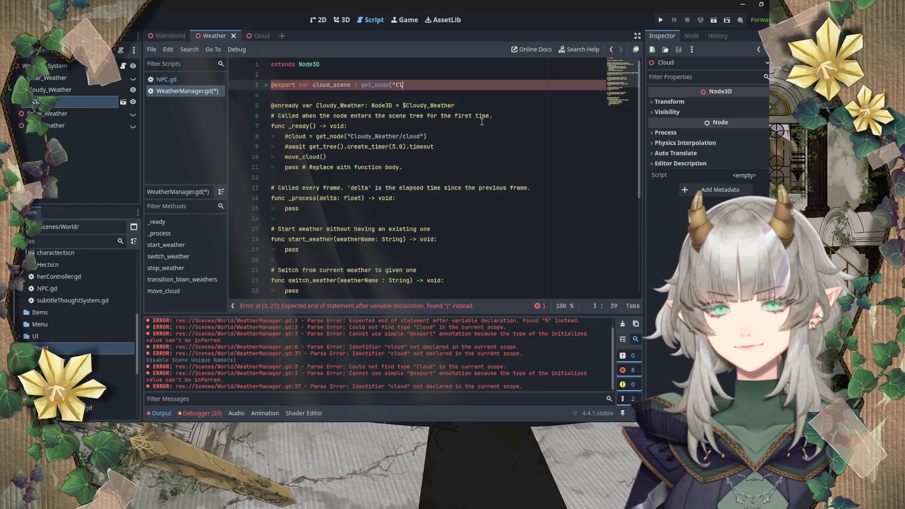
key(BackSpace)
key(BackSpace)
text(Cloud)
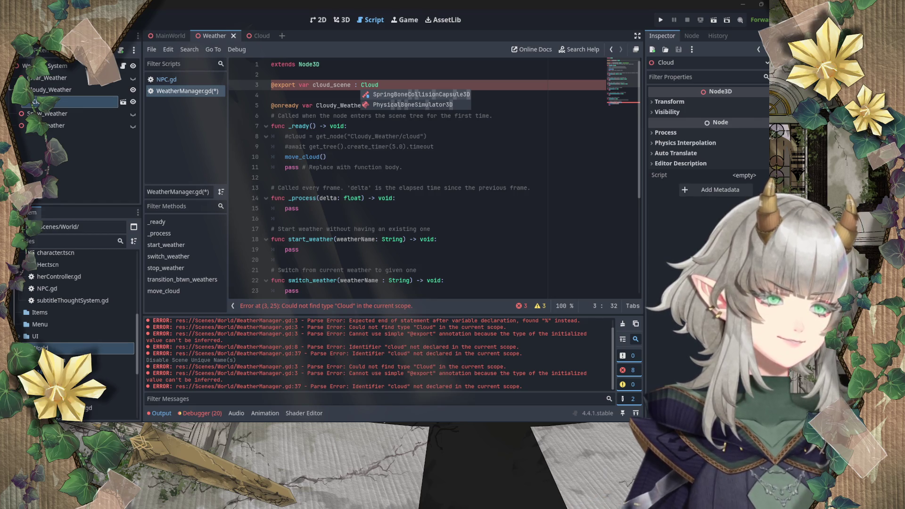
click(381, 158)
click(383, 84)
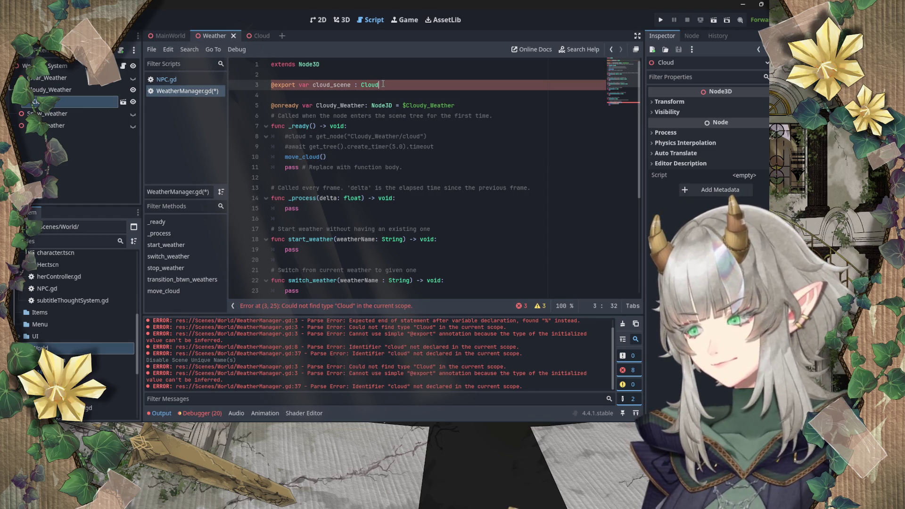
key(shift+Up)
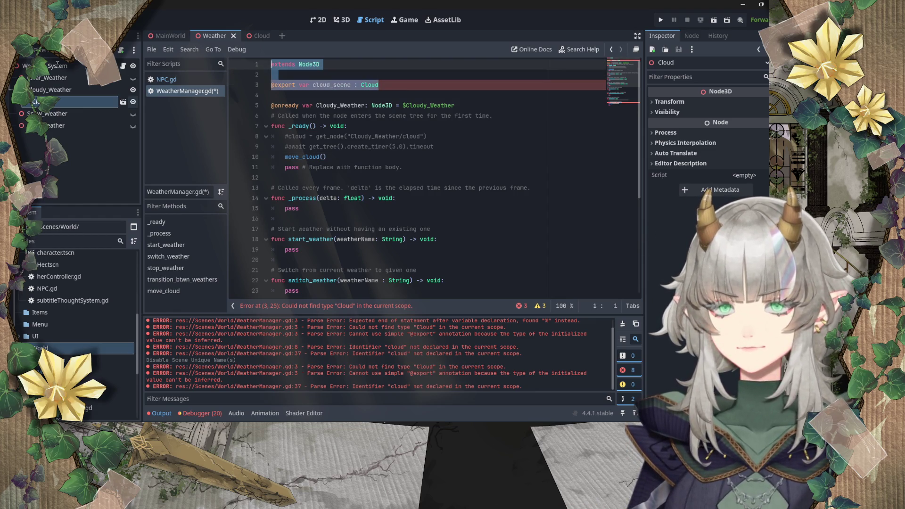
key(shift+Down)
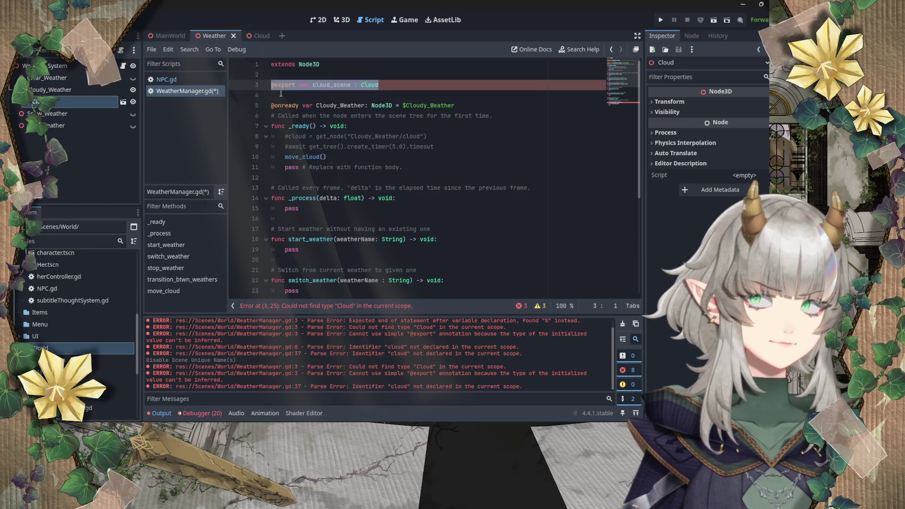
click(261, 88)
double_click(285, 84)
text(onready)
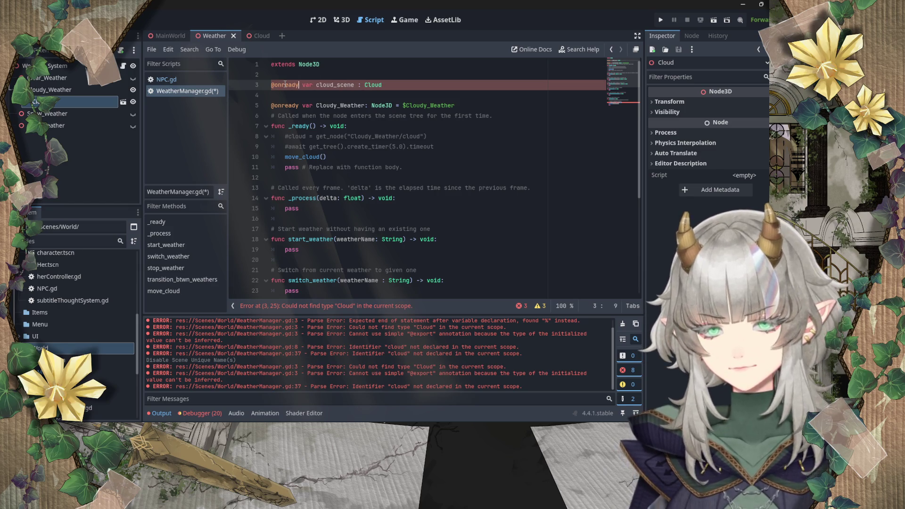
key(ctrl+s)
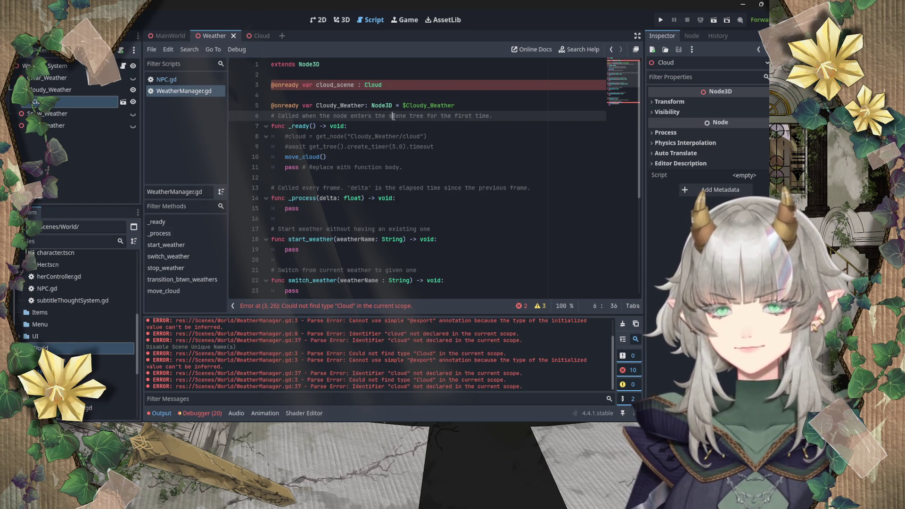
Review the Cloud type, the Cloud node in the scene tree, and the commented get_node line
click(399, 92)
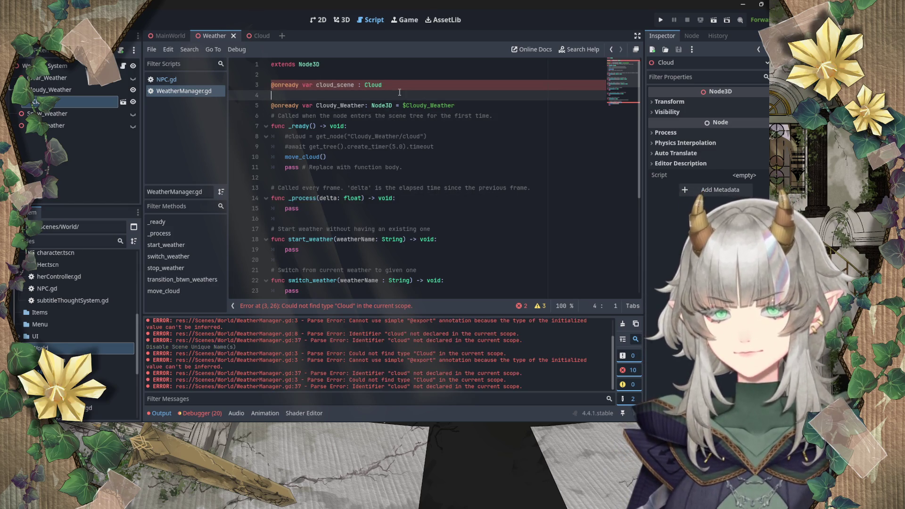
click(374, 85)
click(45, 101)
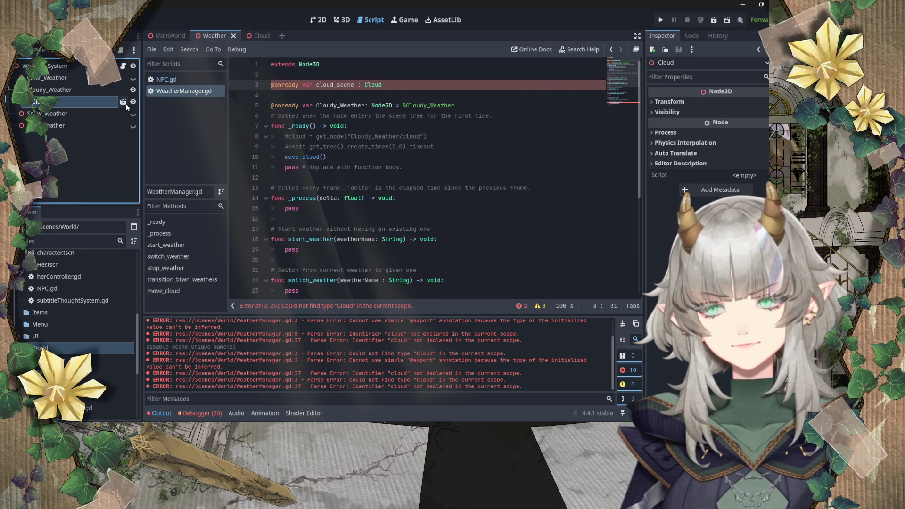
click(372, 137)
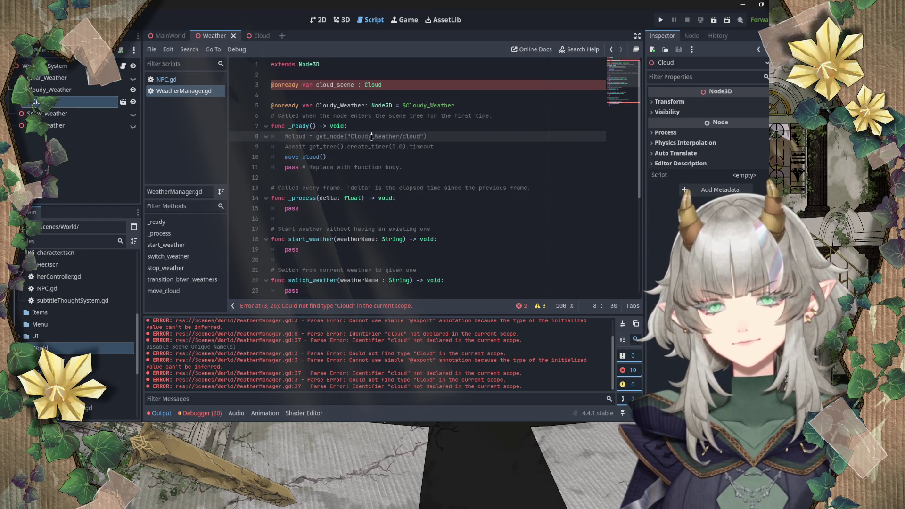
right_click(74, 103)
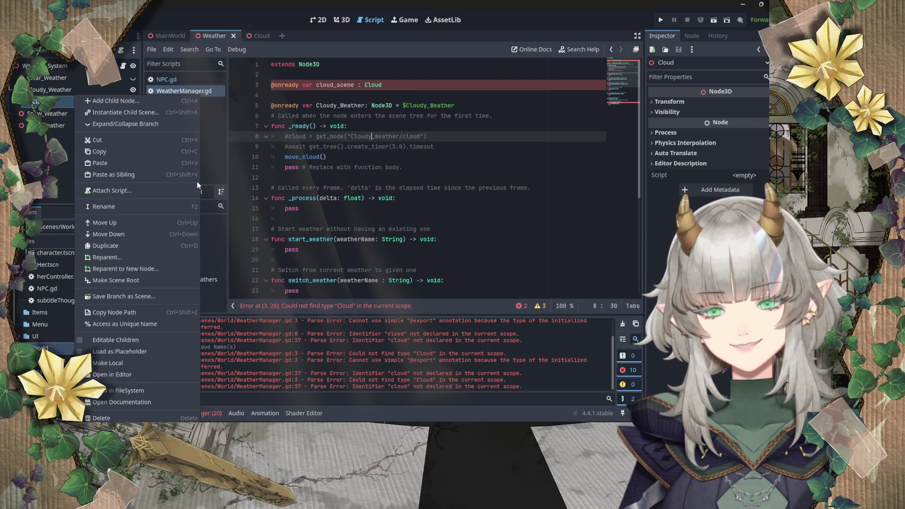
Select the whole script for copying and comment out the cloud_scene declaration with Ctrl+K
click(288, 140)
click(420, 84)
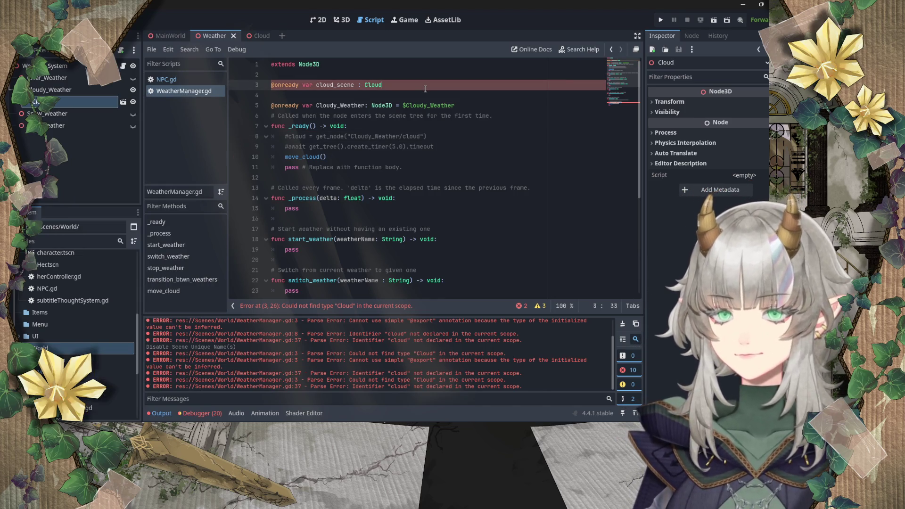
key(ctrl+a)
click(323, 94)
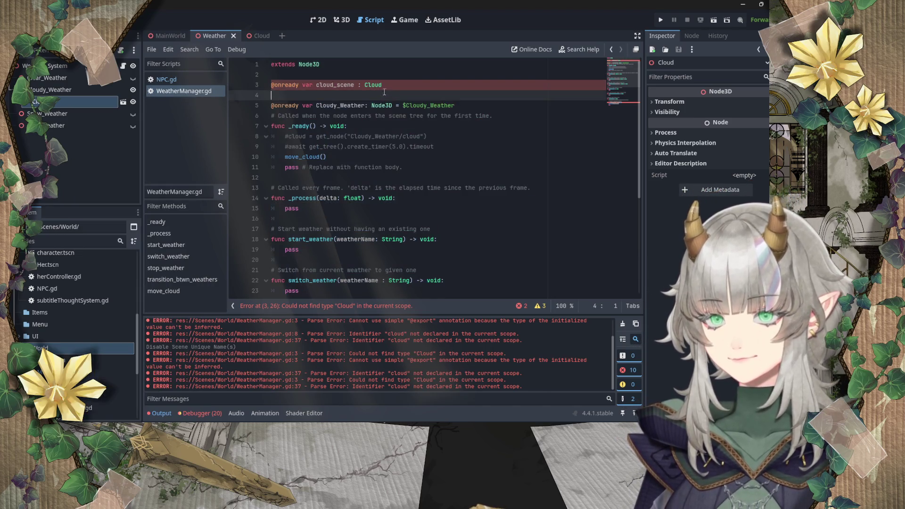
click(276, 84)
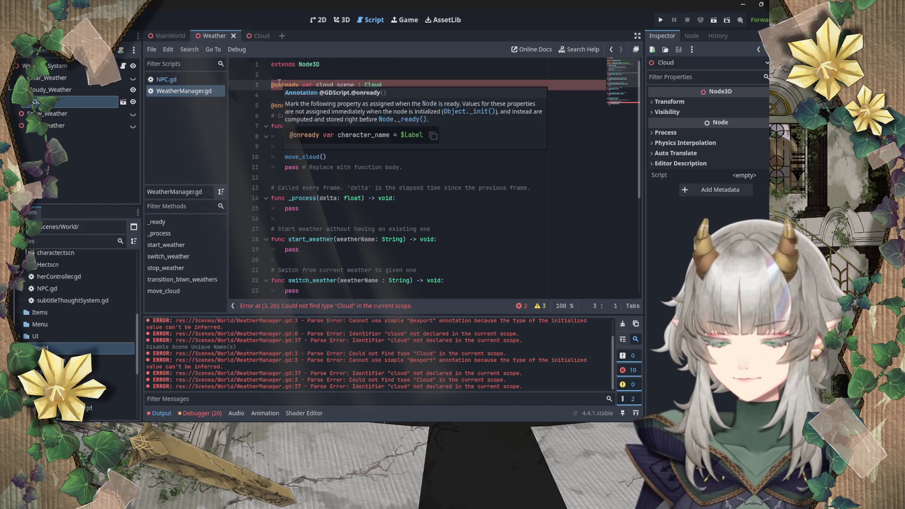
key(ctrl+k)
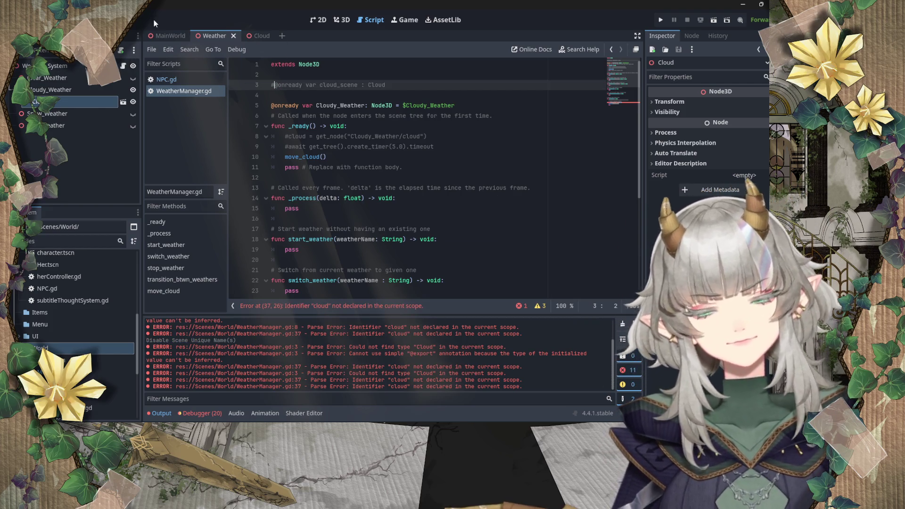
click(258, 36)
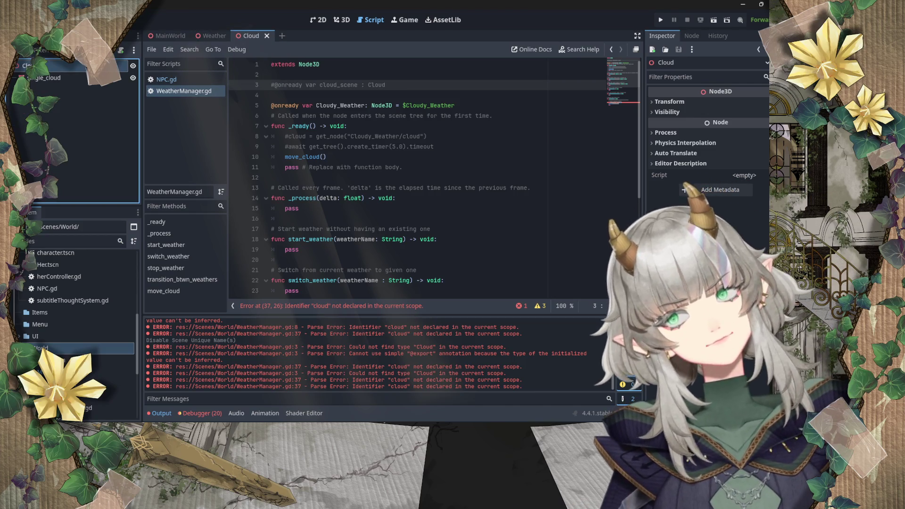
Attach a new CloudManager.gd script to the Cloud root and paste the WeatherManager code over its template
right_click(89, 67)
click(148, 177)
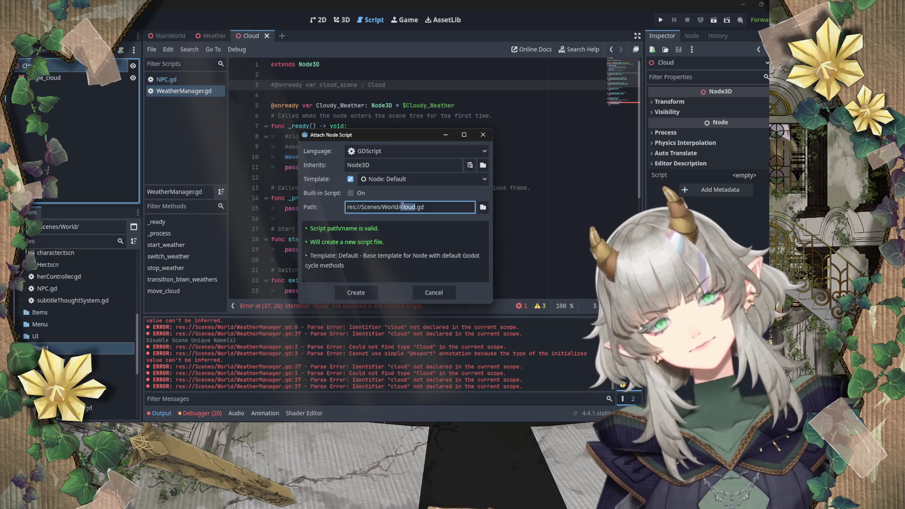
text(C)
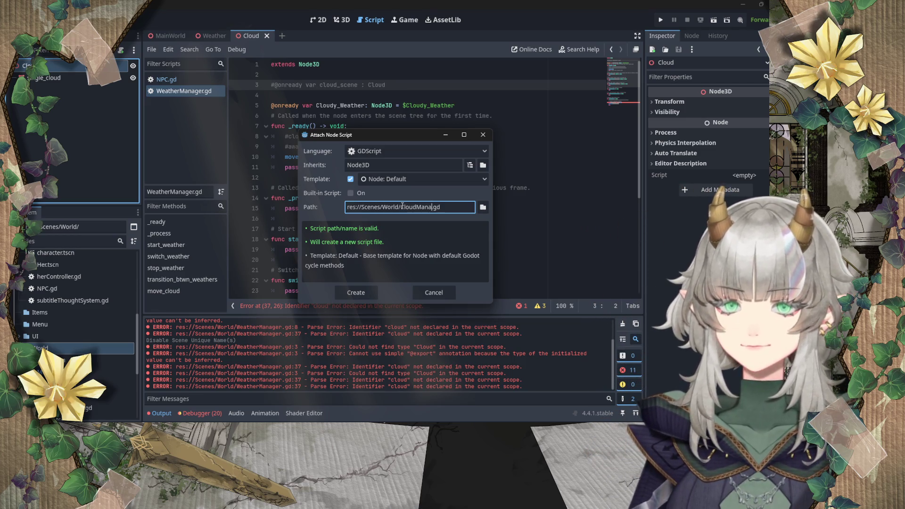
click(356, 293)
key(ctrl+a)
key(ctrl+v)
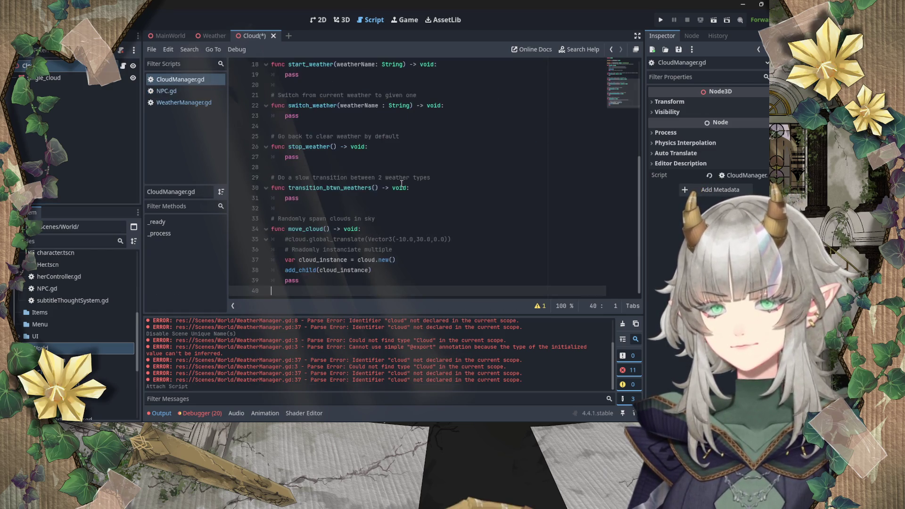
Change the cloud_scene type on line 3 from Cloud to single_cloud
scroll(411, 141, up, 5)
click(411, 89)
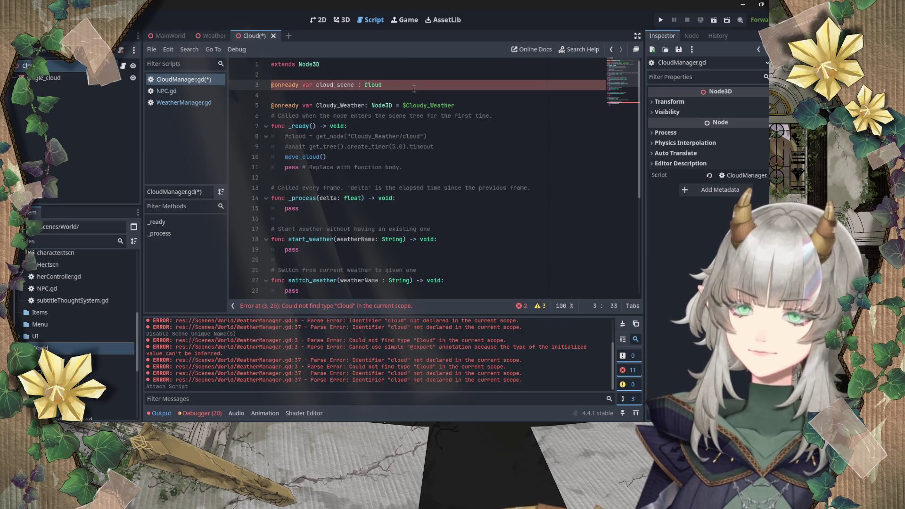
click(391, 94)
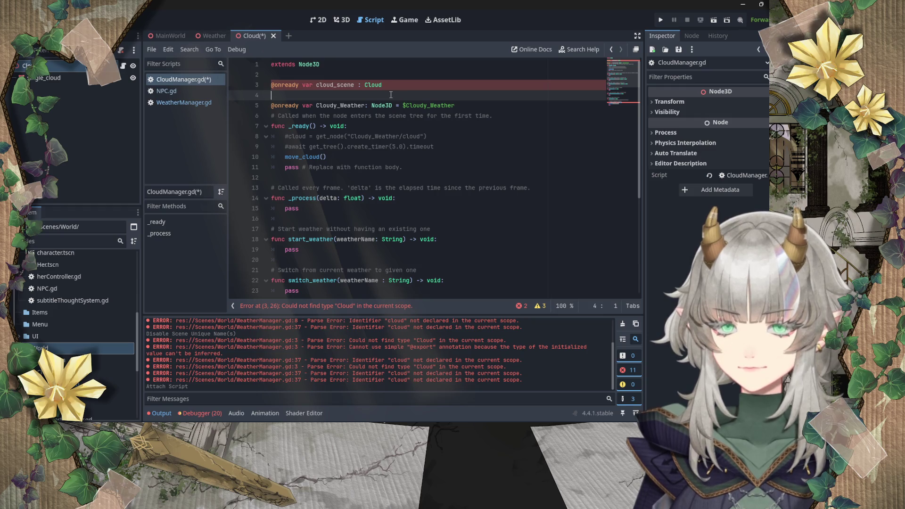
click(61, 78)
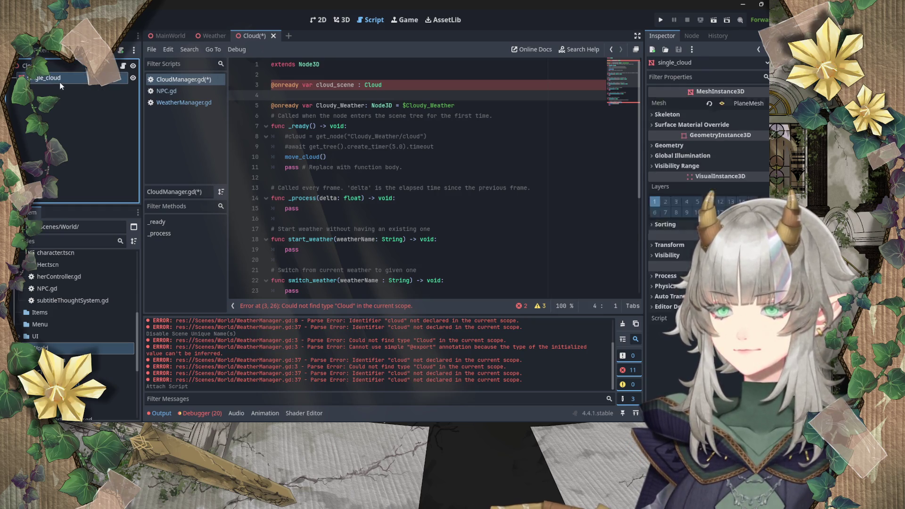
double_click(377, 85)
text(gle_cl)
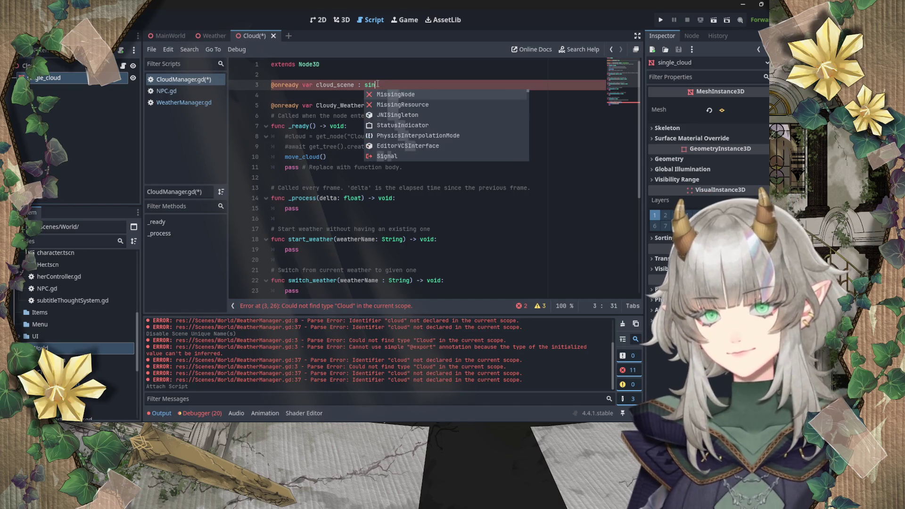
text(oud)
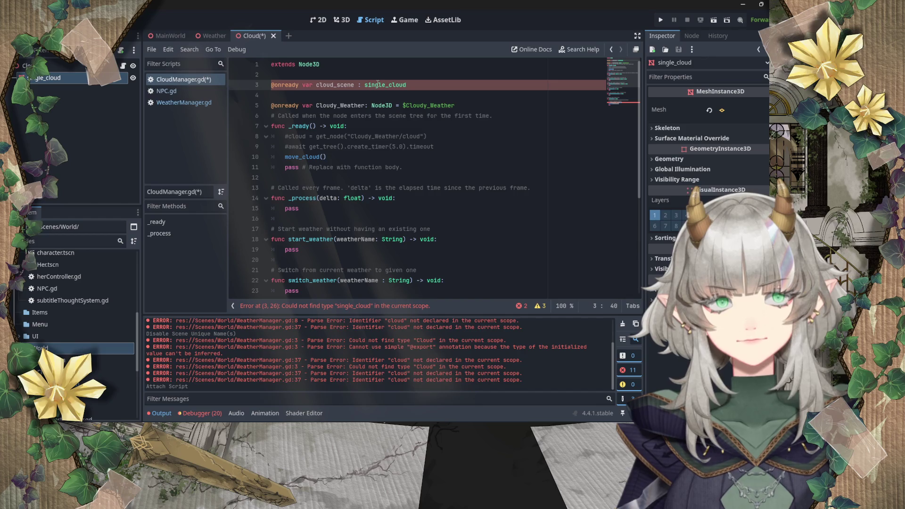
Delete the Cloudy_Weather declaration from CloudManager.gd and return to WeatherManager.gd
click(413, 117)
click(325, 97)
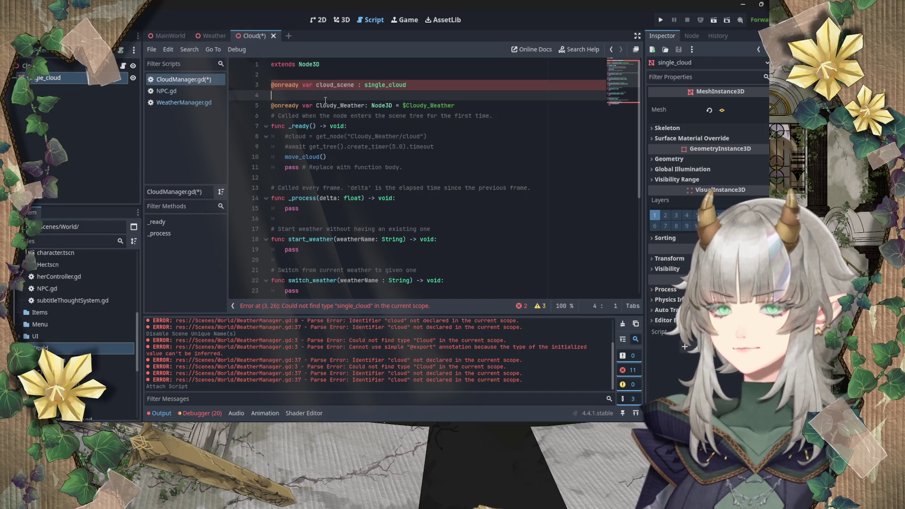
key(shift+Down)
key(shift+End)
key(BackSpace)
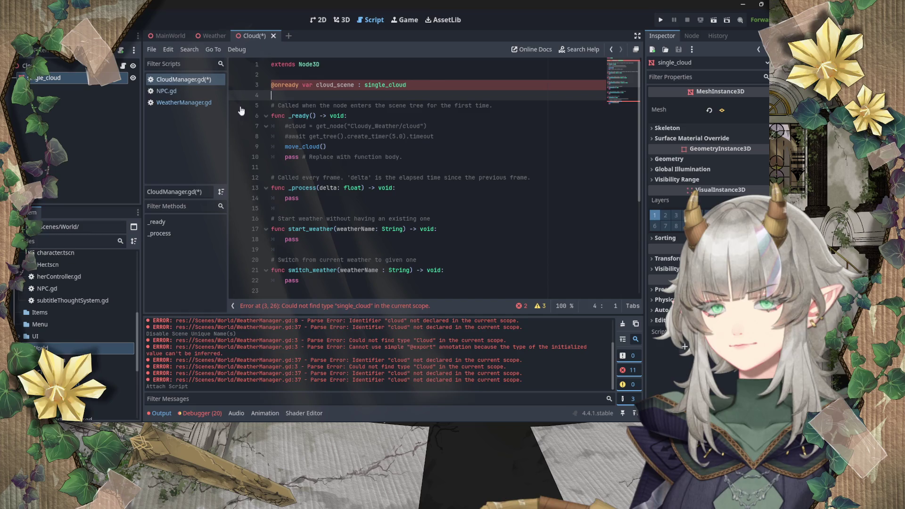
scroll(335, 116, down, 5)
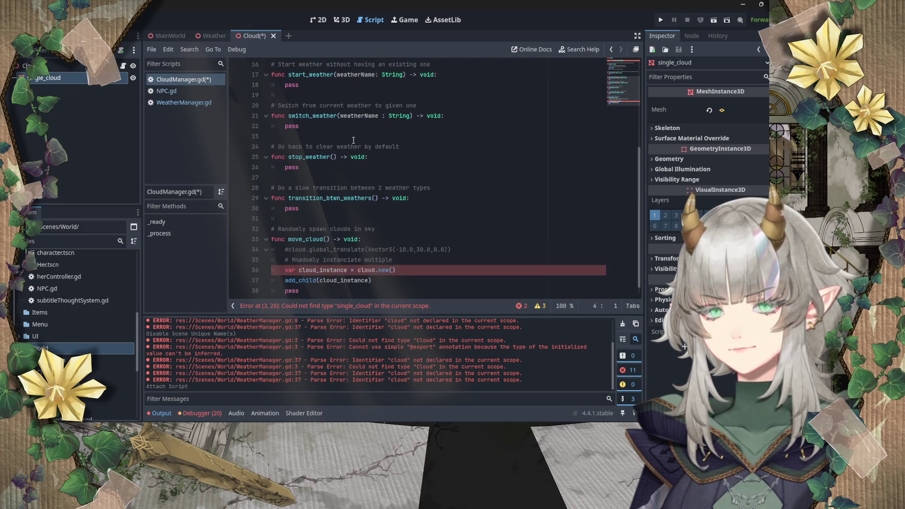
scroll(340, 173, up, 2)
mouse_move(283, 239)
mouse_down()
mouse_move(259, 125)
mouse_move(257, 148)
mouse_move(283, 208)
mouse_up()
scroll(257, 148, down, 2)
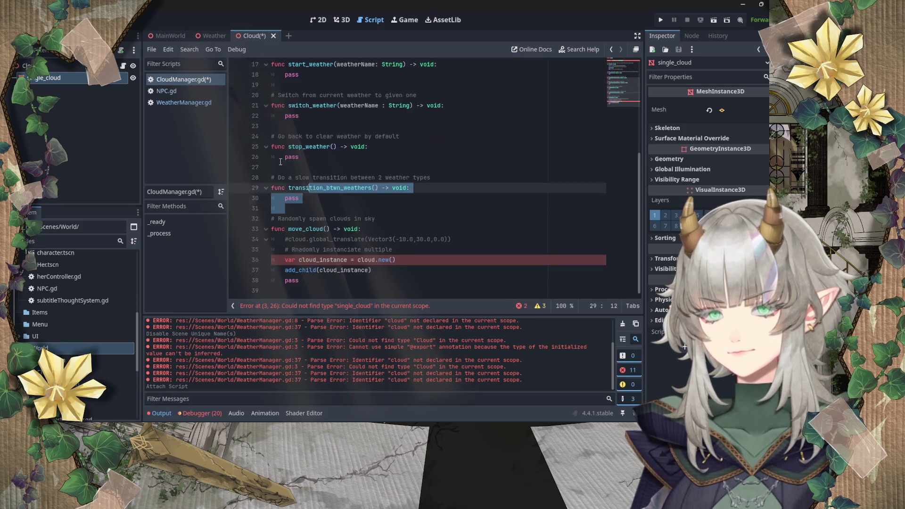
scroll(365, 136, up, 2)
click(208, 38)
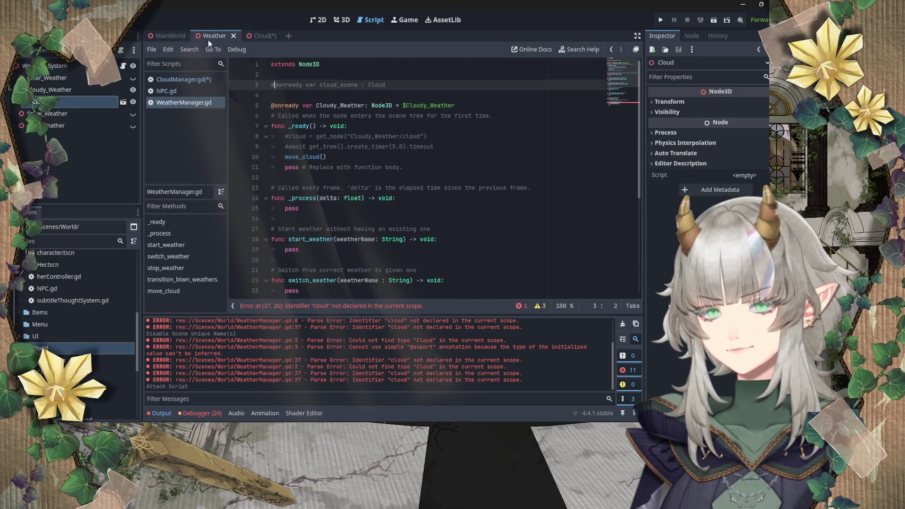
Cut the move_cloud function out of WeatherManager.gd
scroll(369, 173, down, 6)
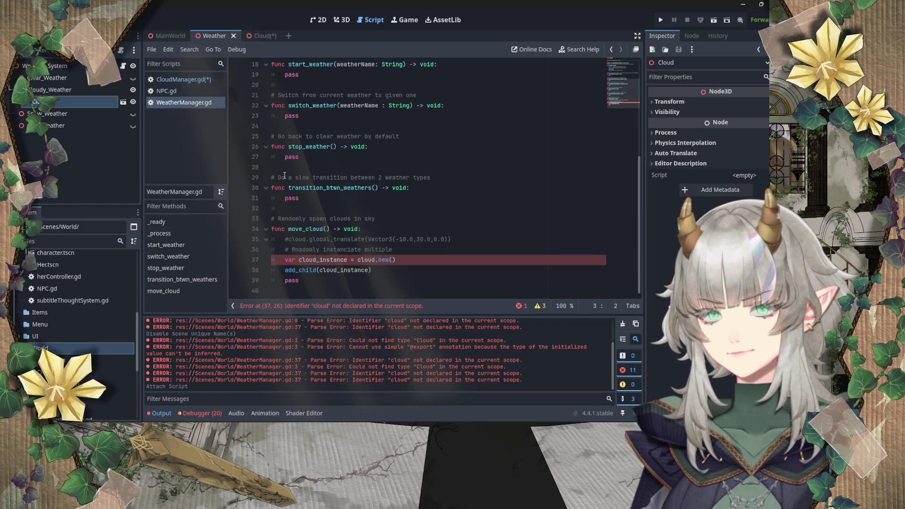
drag(280, 211, 301, 291)
key(ctrl+x)
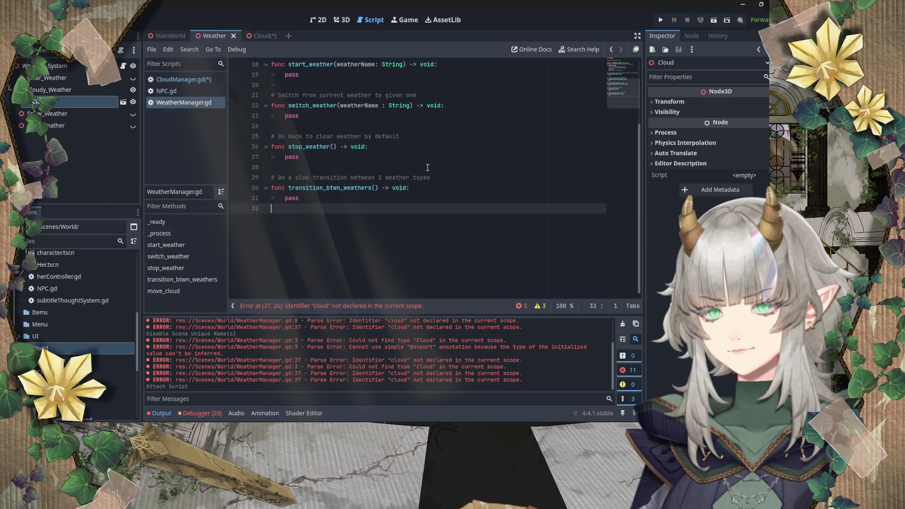
Delete the leftover weather function stubs and blank line from CloudManager.gd and save it
click(267, 38)
scroll(417, 151, down, 2)
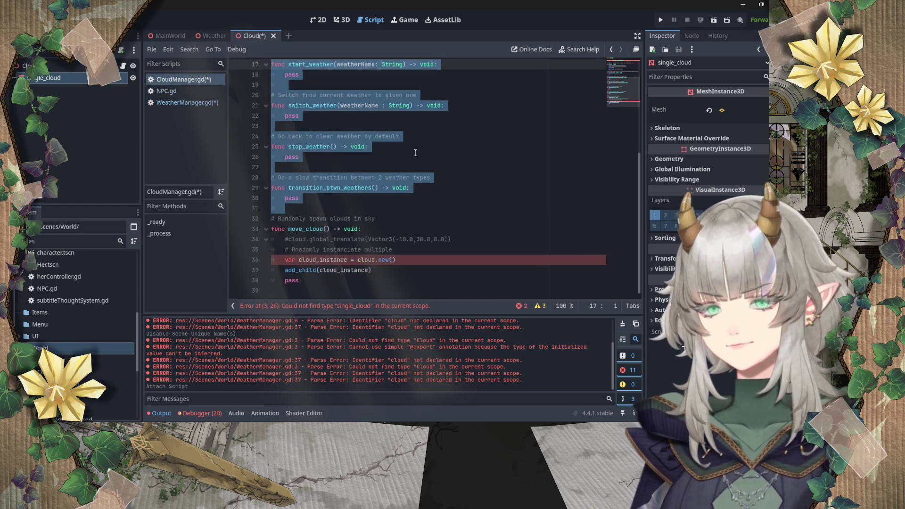
mouse_move(325, 216)
mouse_down()
mouse_move(264, 165)
mouse_move(270, 218)
mouse_up()
key(BackSpace)
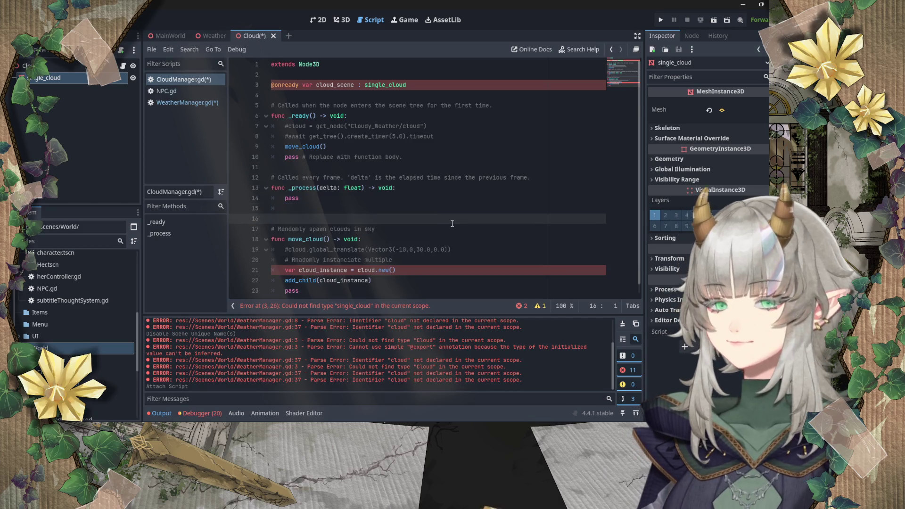
key(BackSpace)
key(ctrl+s)
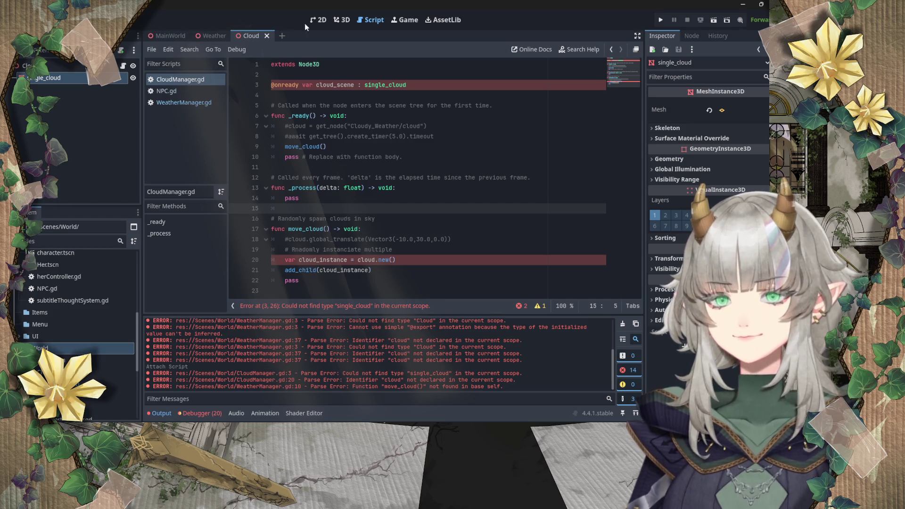
click(427, 249)
key(Down)
key(Home)
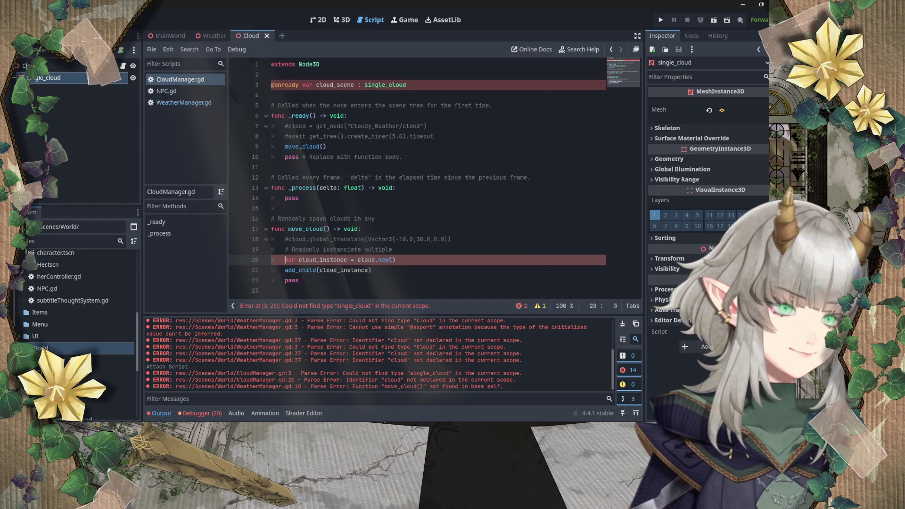
key(ctrl+z)
click(728, 110)
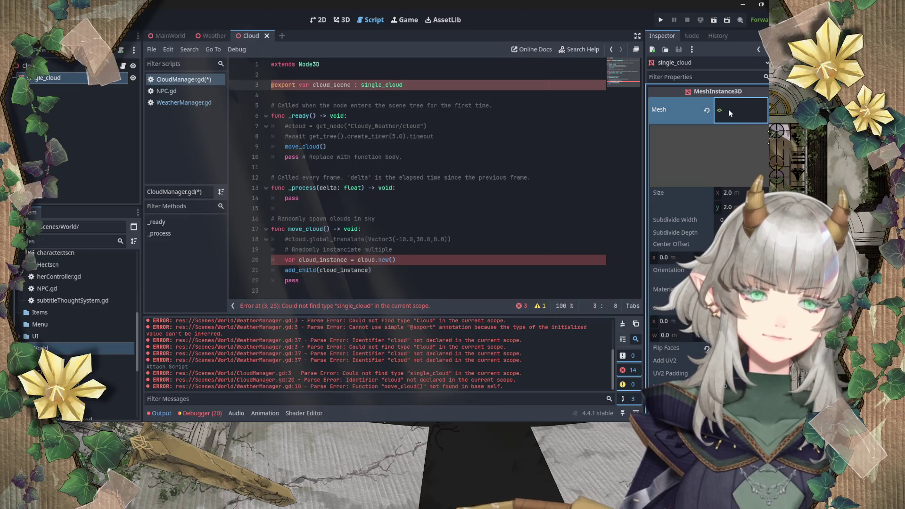
click(342, 19)
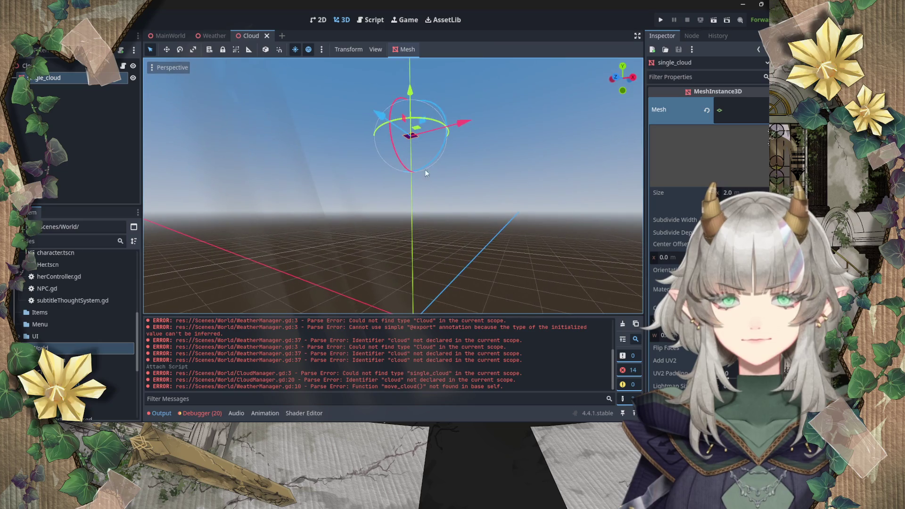
click(371, 20)
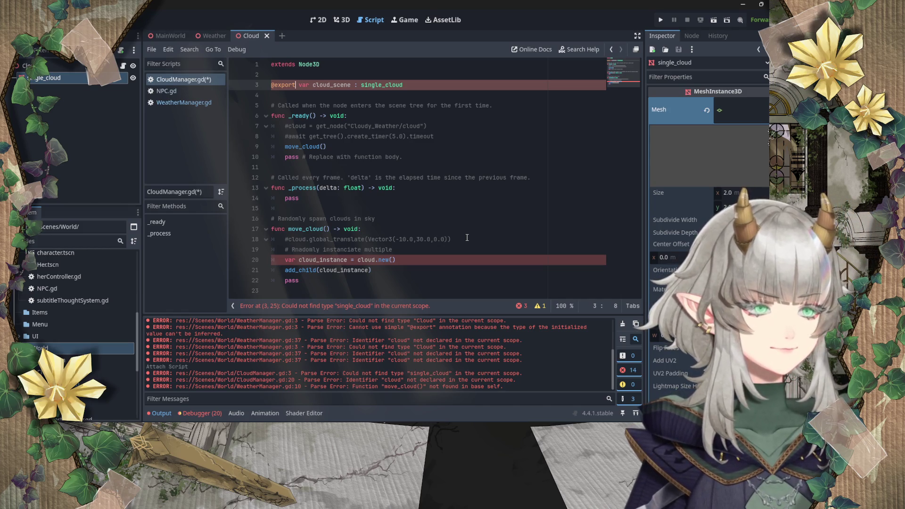
Check the mesh resource options, then put the caret at the end of the cloud_scene declaration on line 3
click(352, 133)
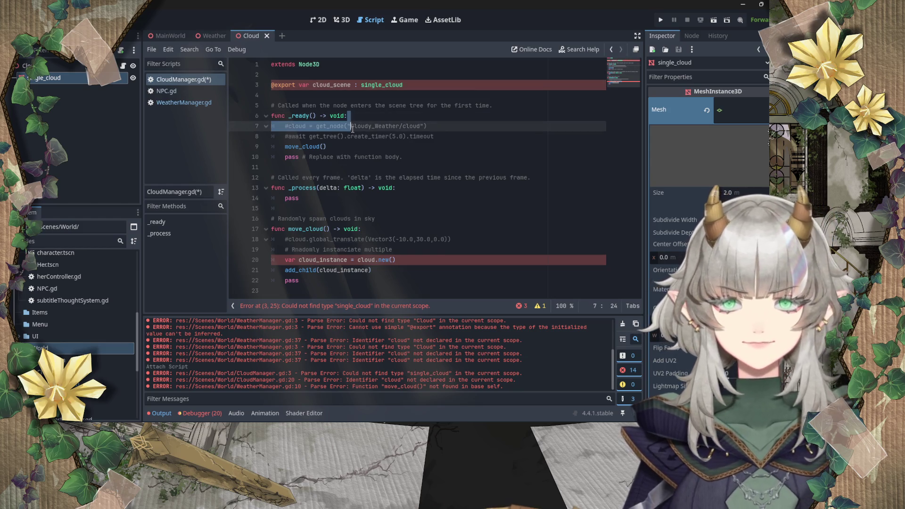
click(327, 147)
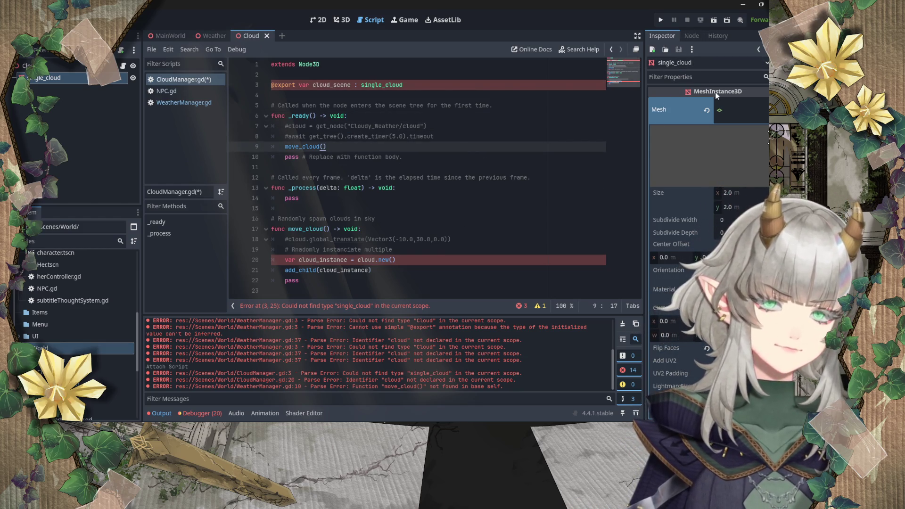
click(761, 117)
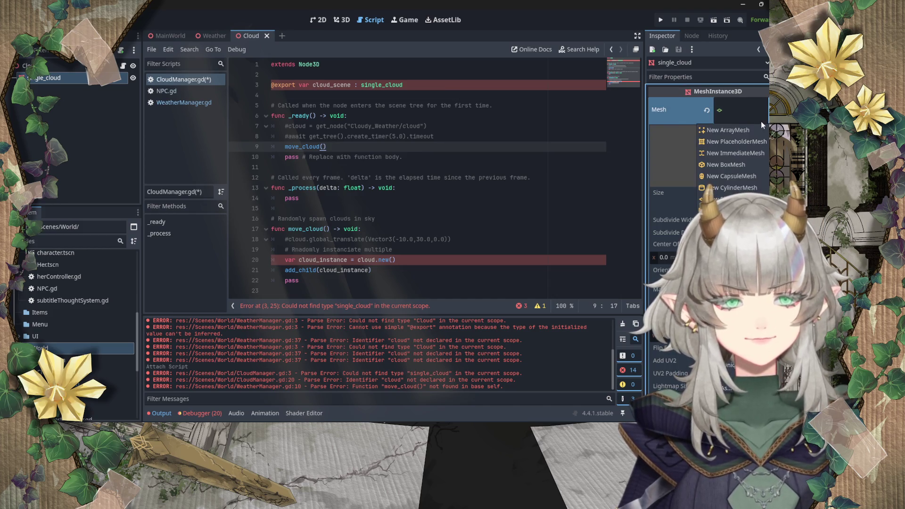
click(621, 149)
click(739, 112)
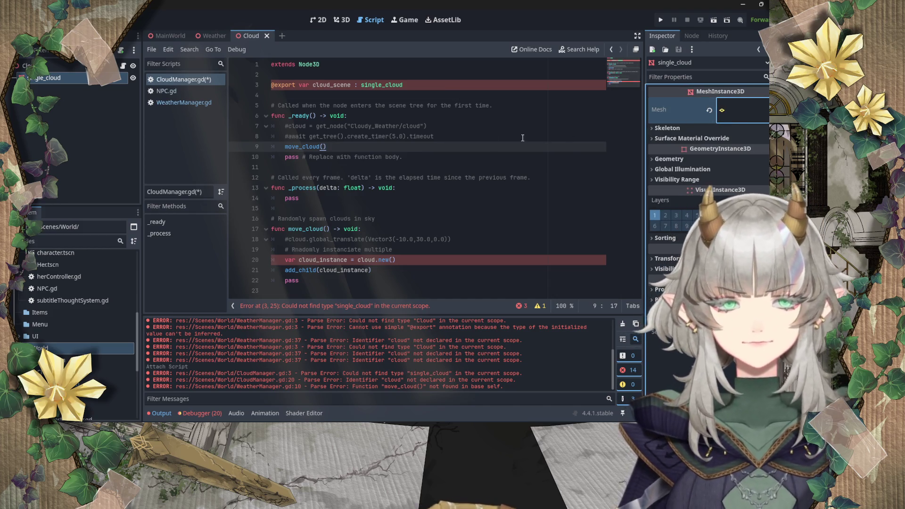
click(376, 125)
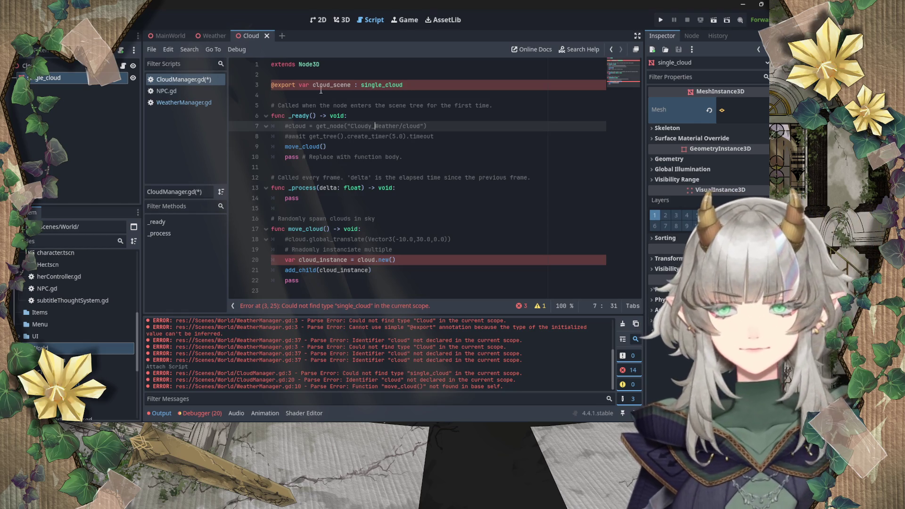
click(320, 85)
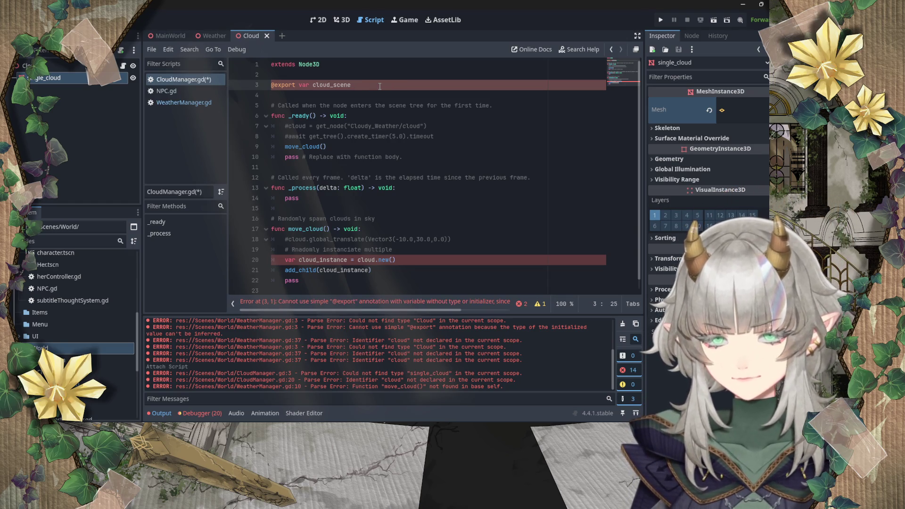
click(481, 106)
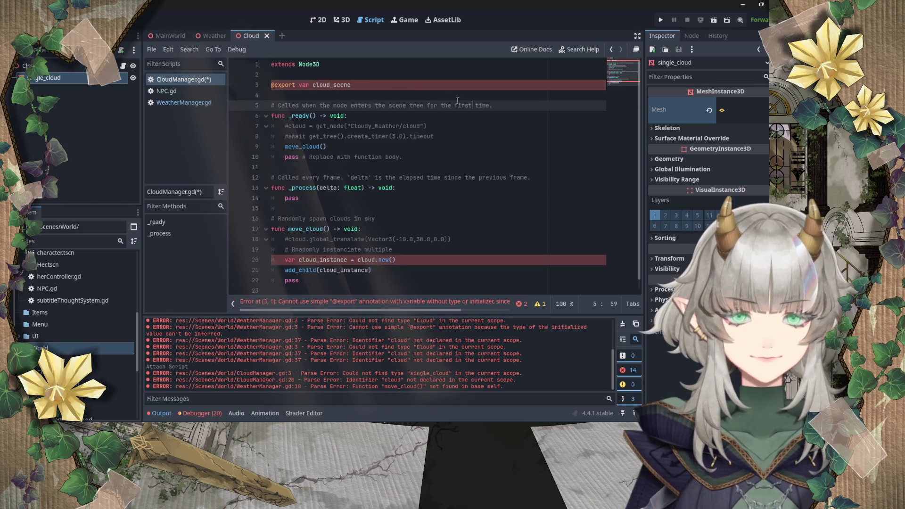
Try 'any' and 'var' after cloud_scene's colon on line 3, then save the script
click(406, 85)
text(any)
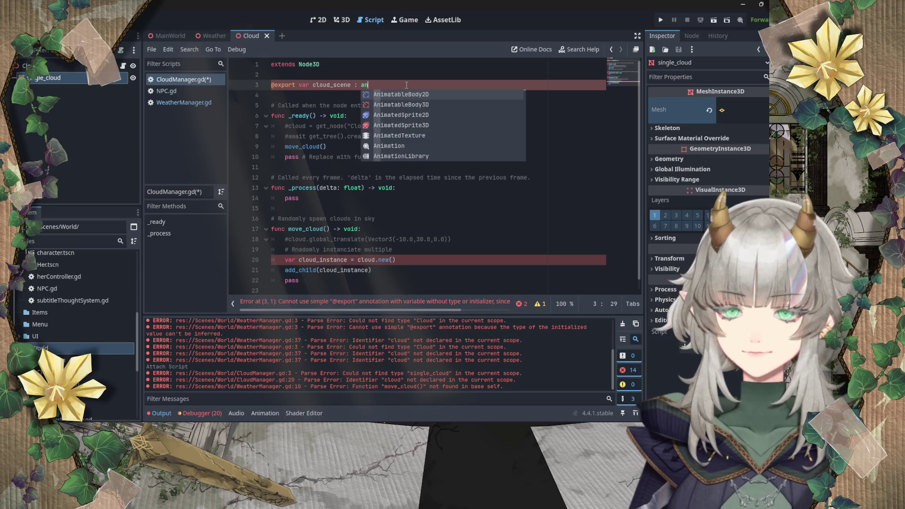
key(BackSpace)
key(BackSpace)
key(BackSpace)
text(var)
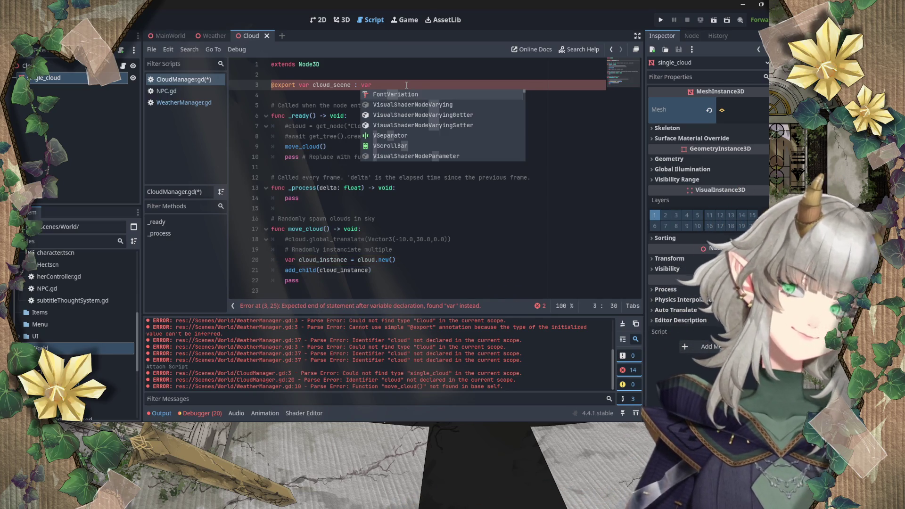
click(503, 210)
key(ctrl+s)
Type cloud_scene as String on line 3, save CloudManager.gd, and show the Cloud node's properties
click(404, 79)
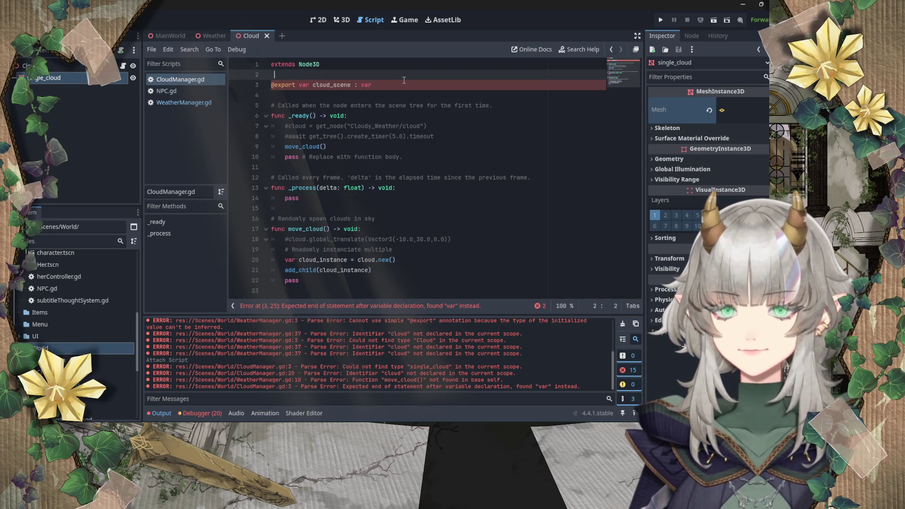
double_click(370, 85)
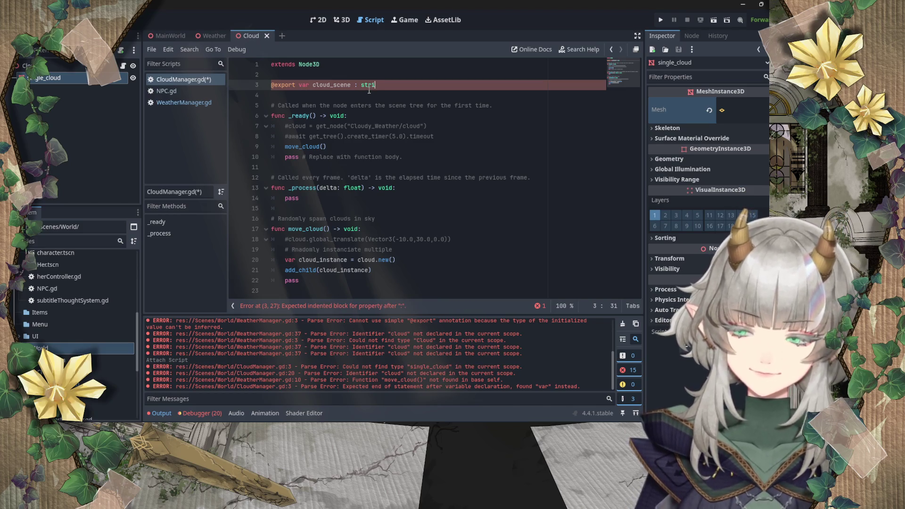
key(BackSpace)
key(BackSpace)
key(BackSpace)
text(tring)
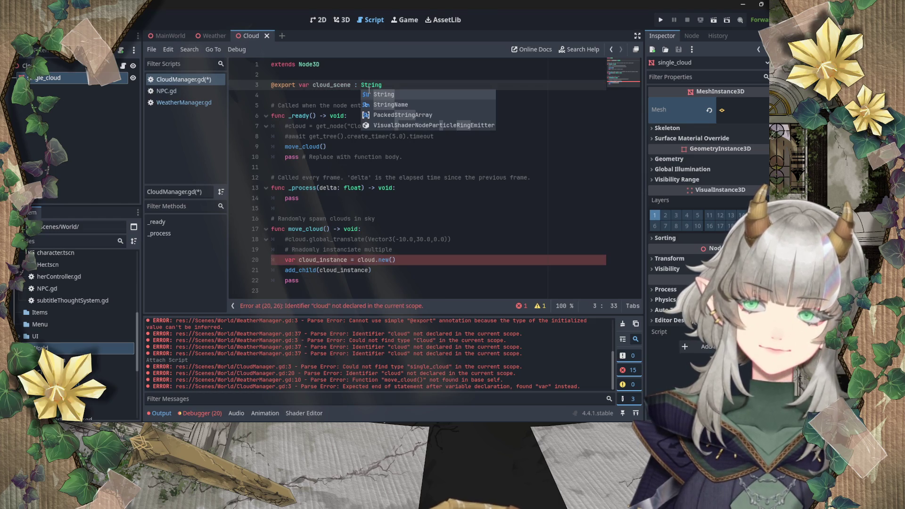
key(Escape)
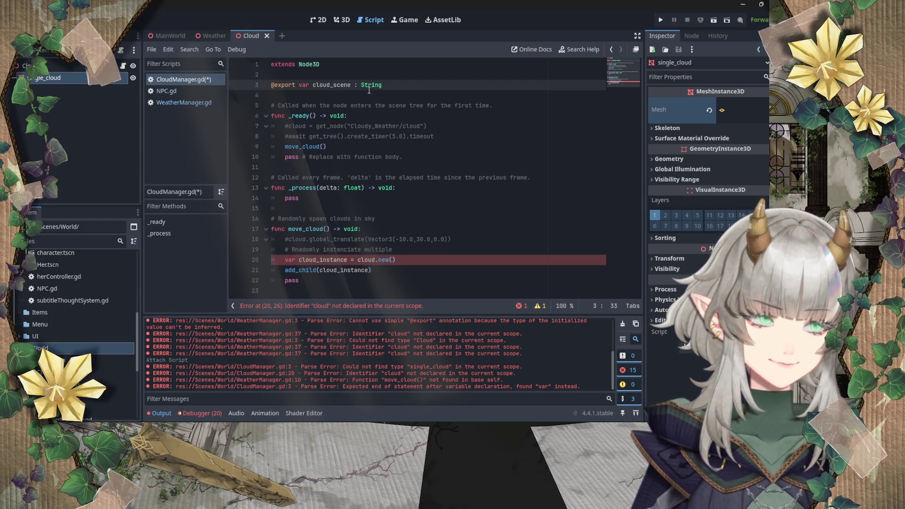
key(ctrl+s)
click(471, 115)
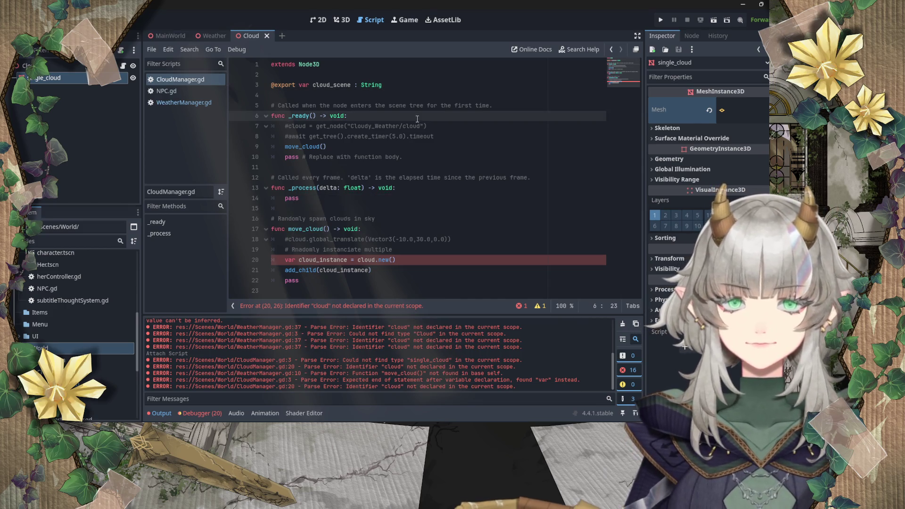
click(118, 66)
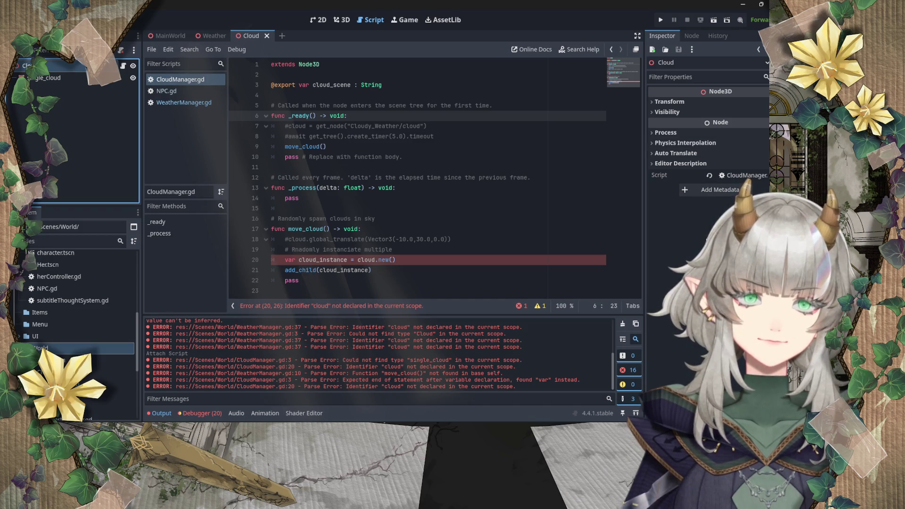
click(691, 227)
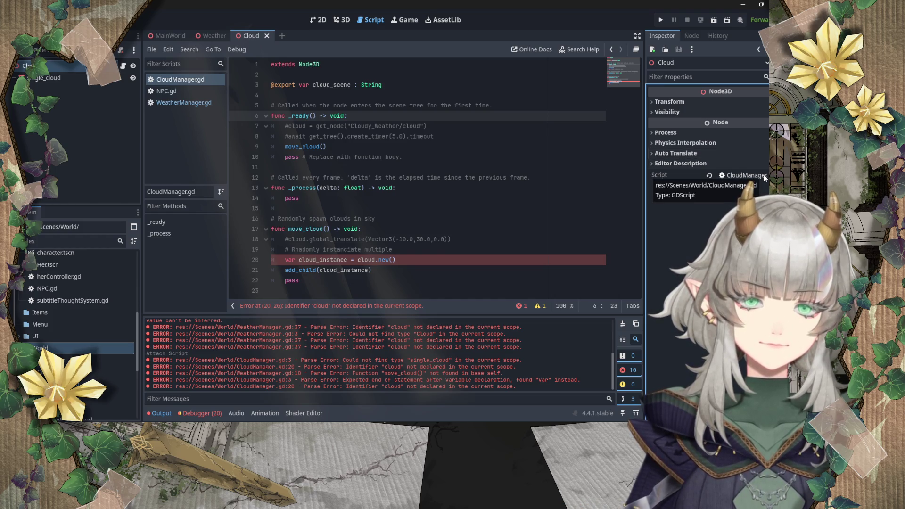
click(69, 79)
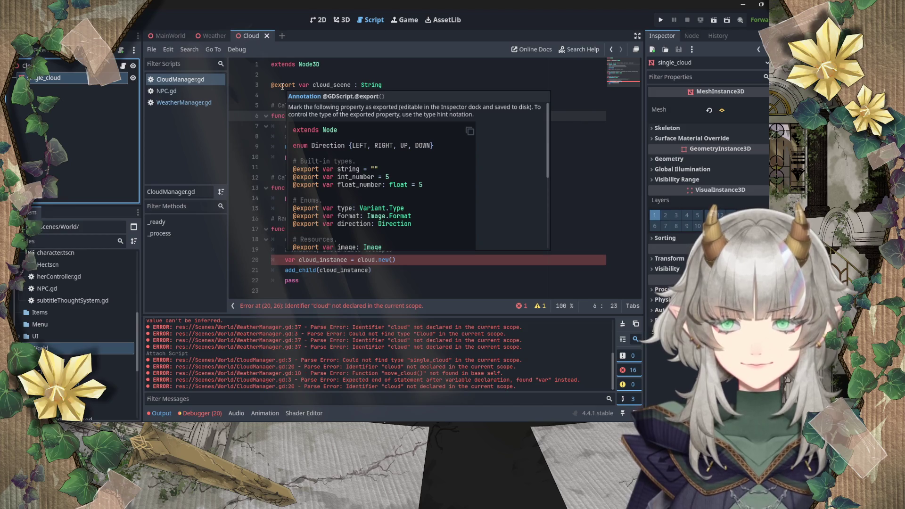
scroll(338, 163, down, 4)
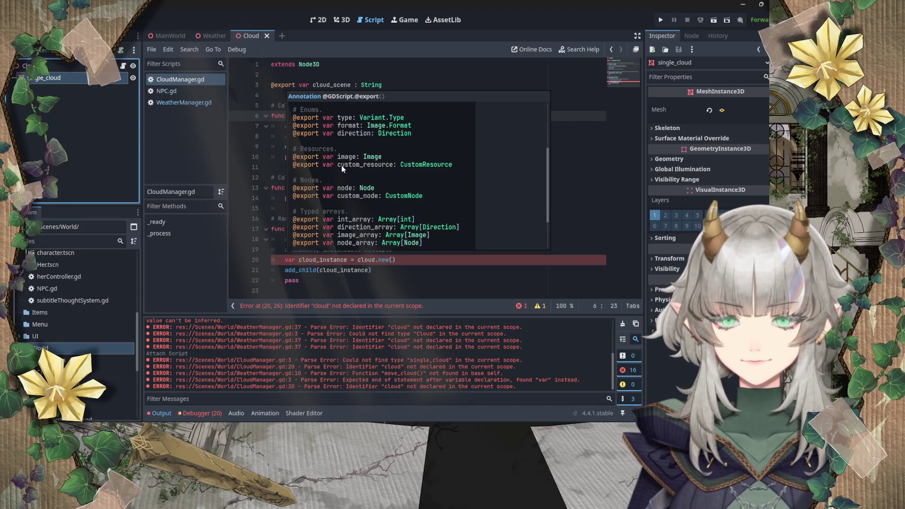
scroll(341, 165, down, 3)
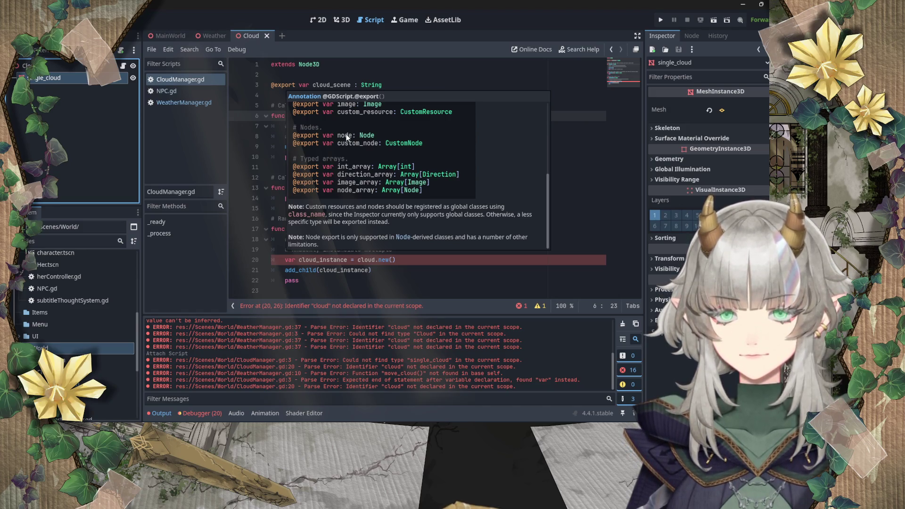
scroll(346, 134, up, 7)
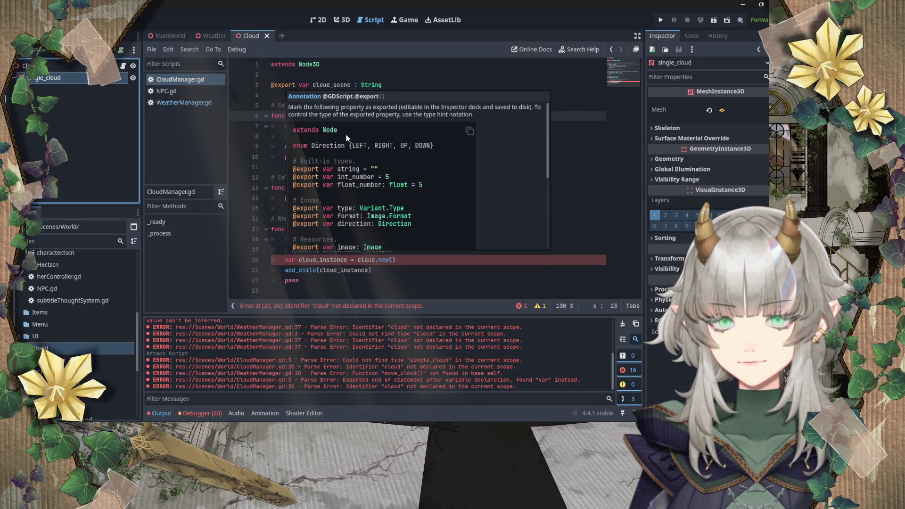
click(423, 80)
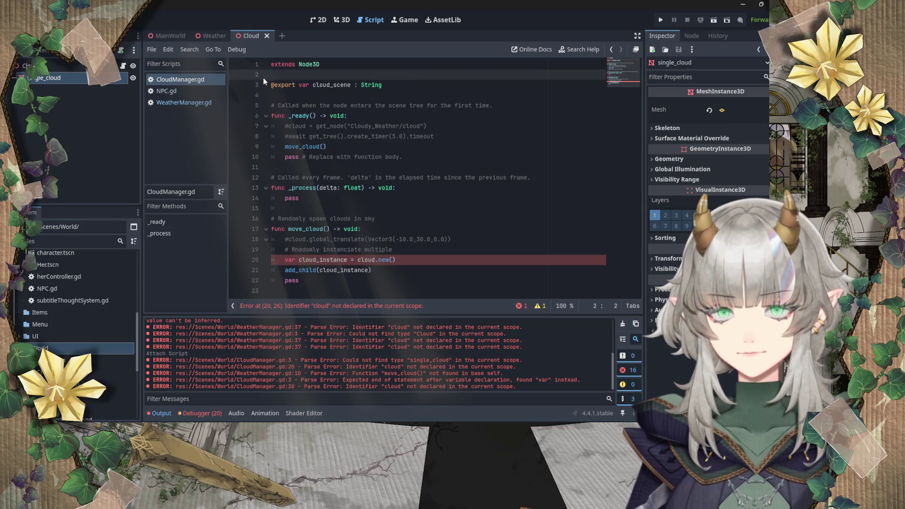
mouse_move(286, 85)
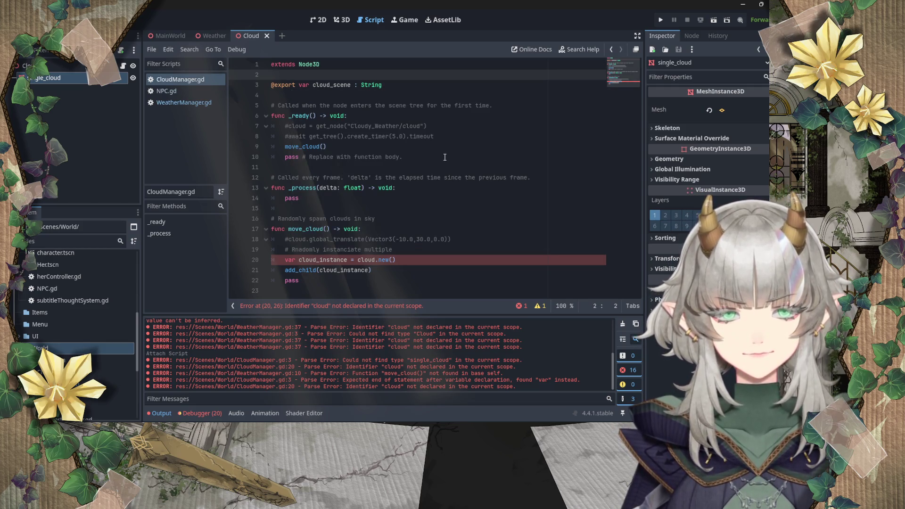
click(384, 126)
click(62, 66)
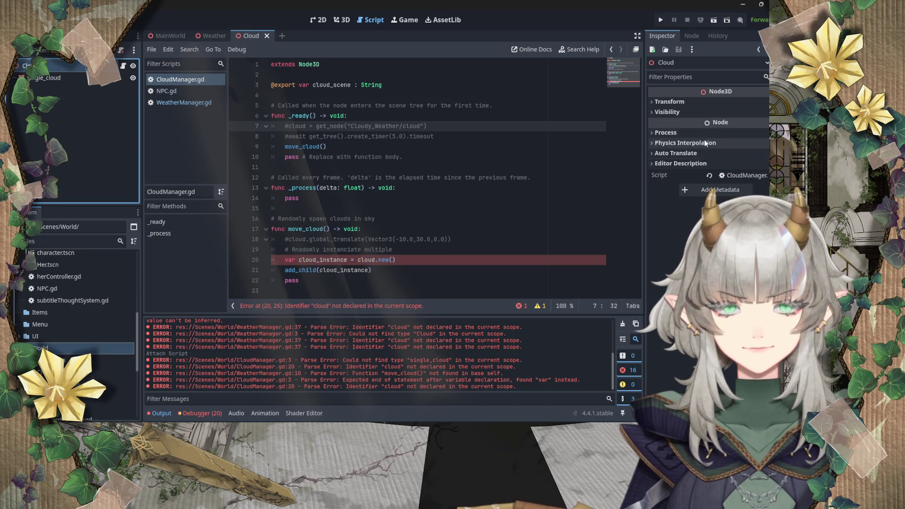
click(682, 143)
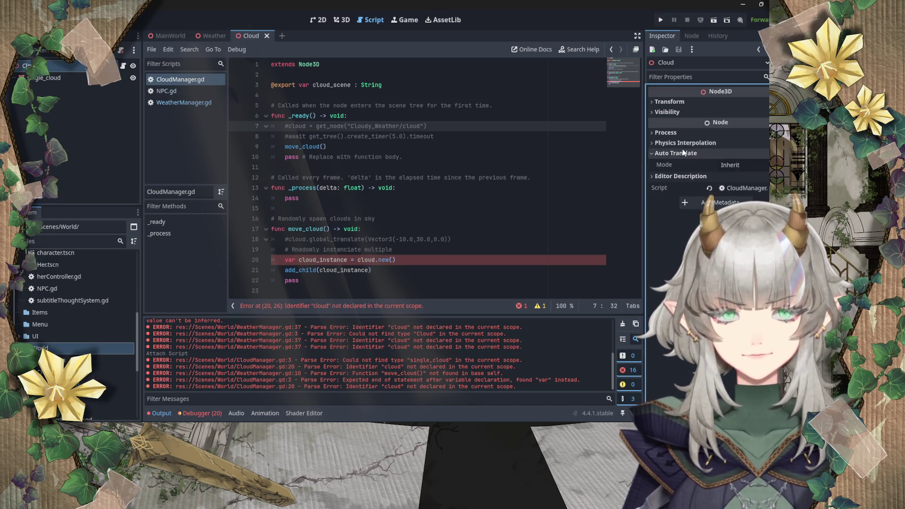
click(683, 143)
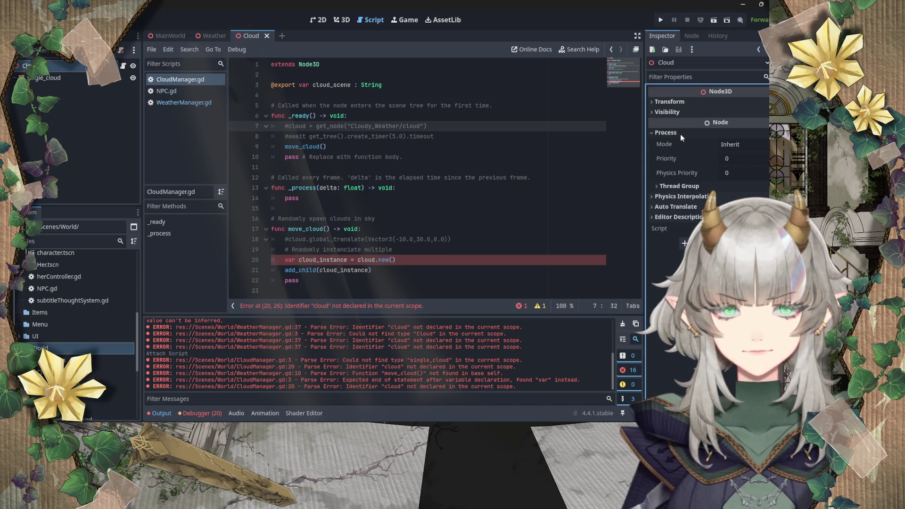
click(677, 102)
click(677, 102)
click(748, 176)
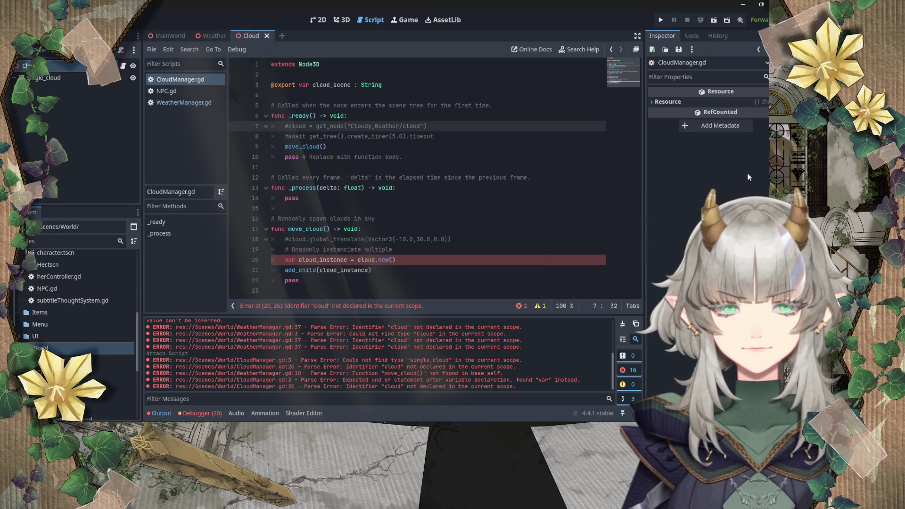
click(661, 103)
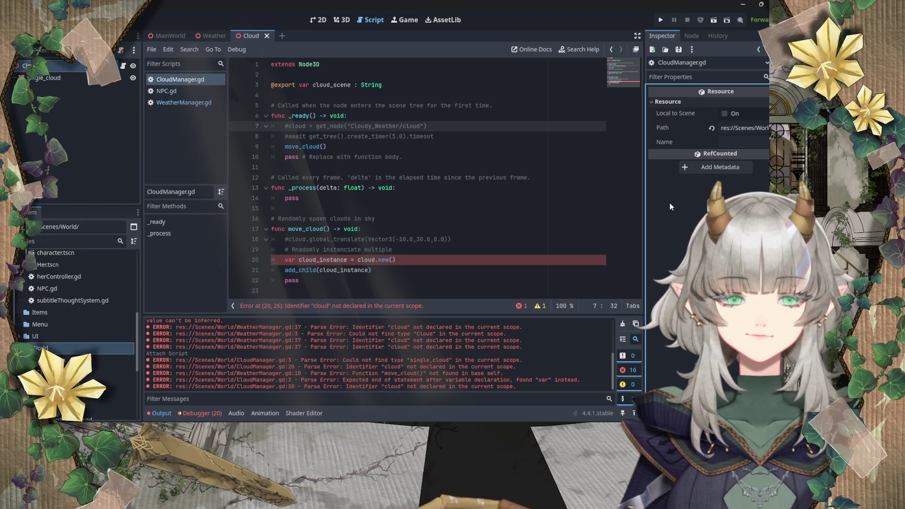
click(652, 104)
click(49, 77)
click(51, 69)
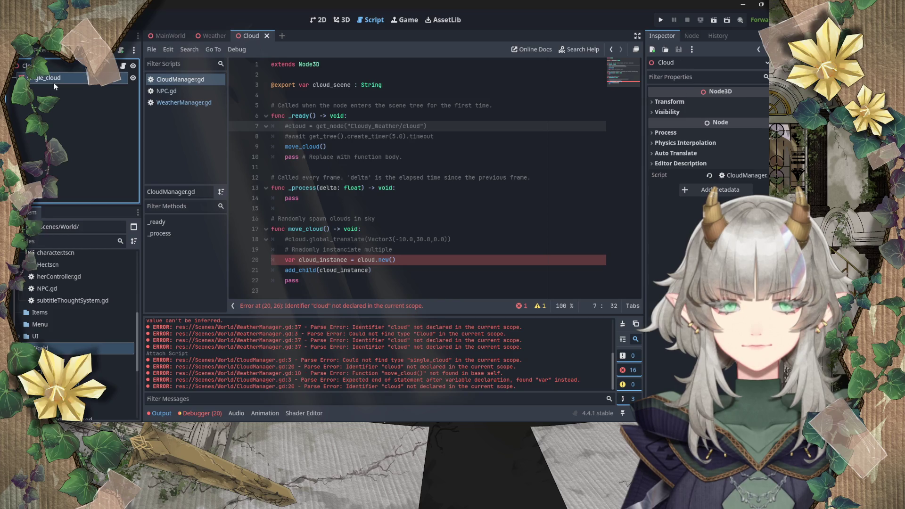
click(53, 82)
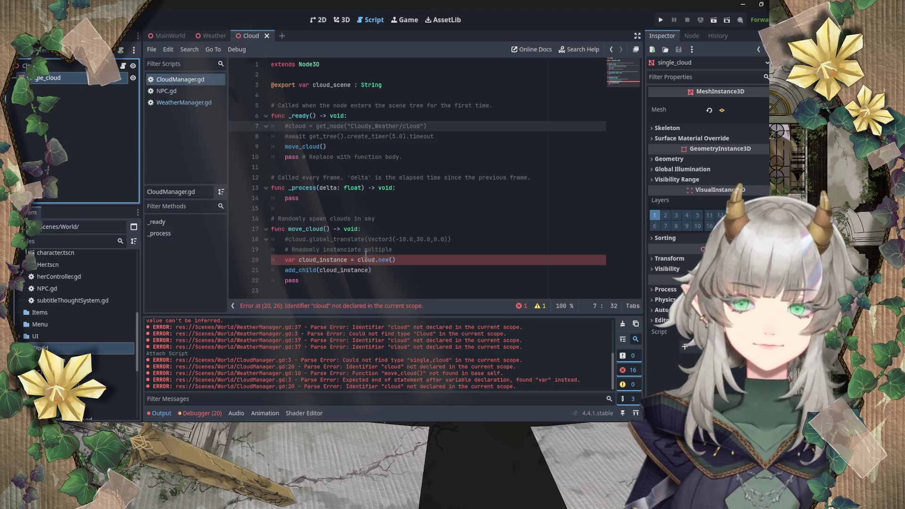
click(369, 239)
click(339, 76)
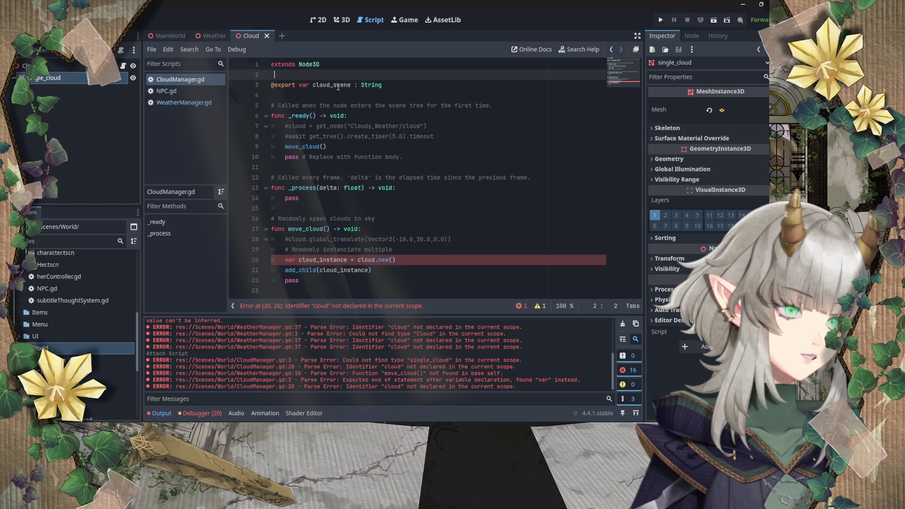
click(29, 66)
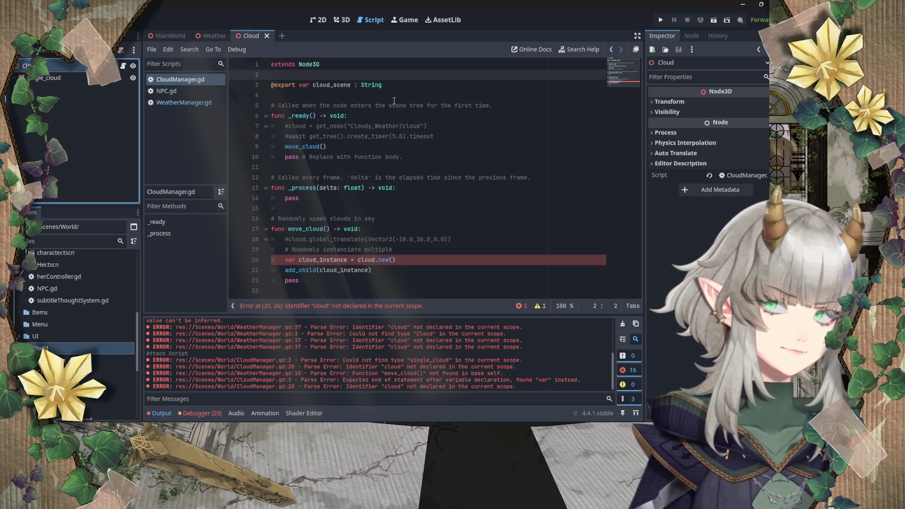
double_click(372, 85)
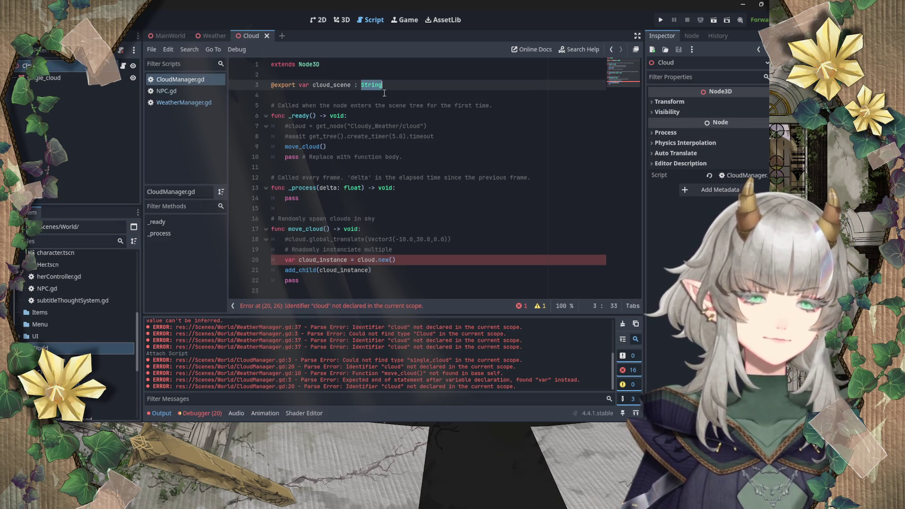
Delete String from cloud_scene's type, try CloudManager and self instead, clear them, and save
key(BackSpace)
text(oudManage)
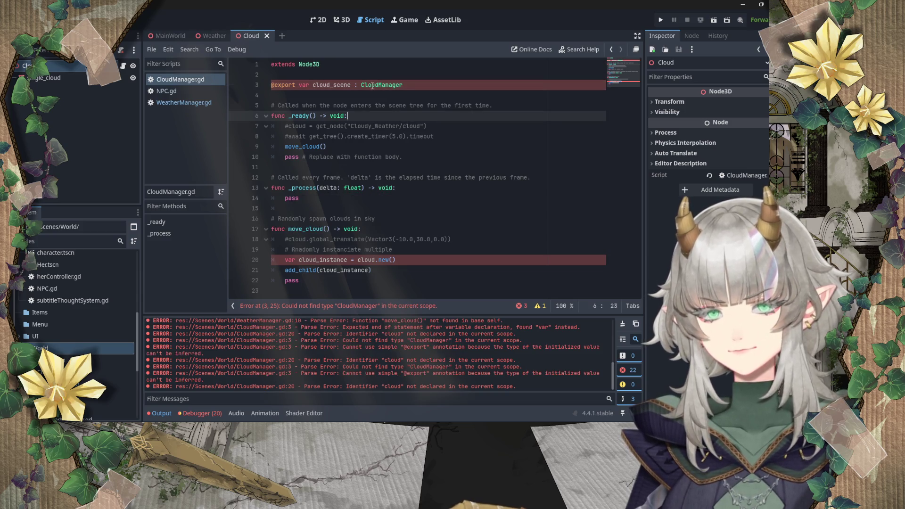
key(ctrl+s)
text(self)
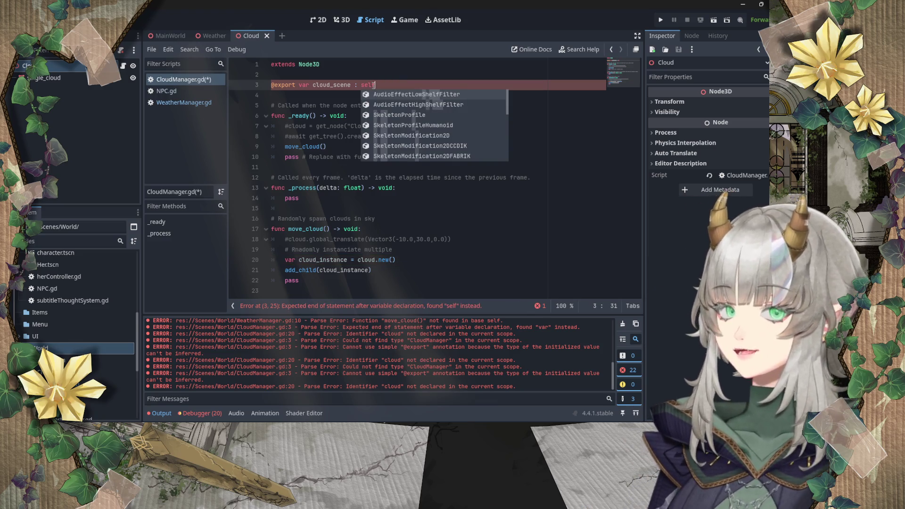
key(BackSpace)
key(BackSpace)
key(BackSpace)
text(is)
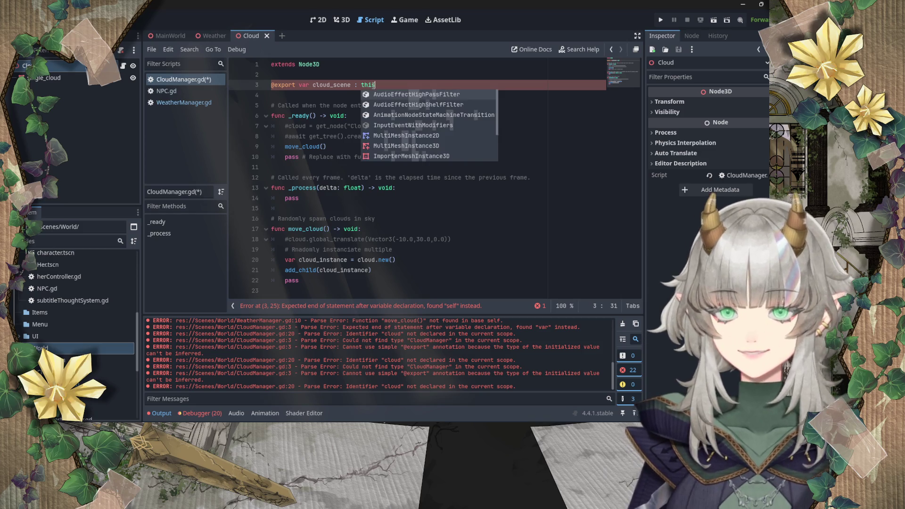
key(BackSpace)
key(BackSpace)
key(BackSpace)
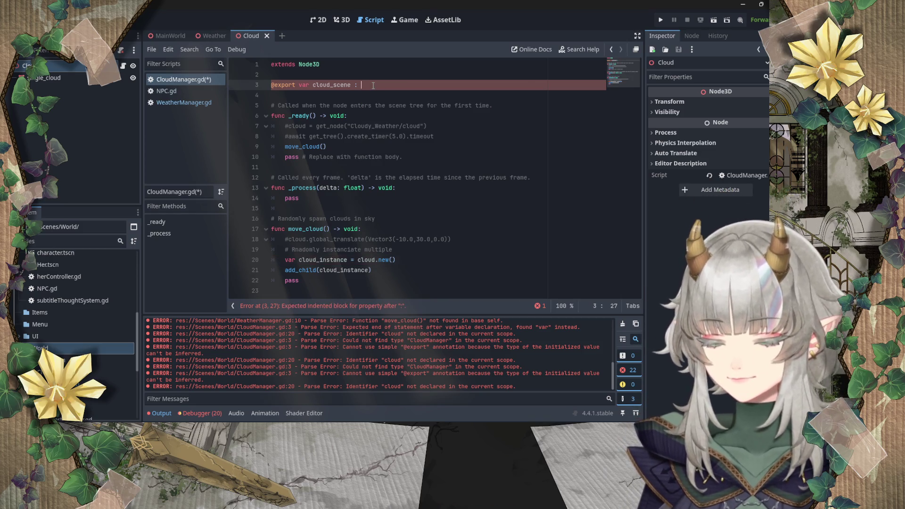
text(Manager)
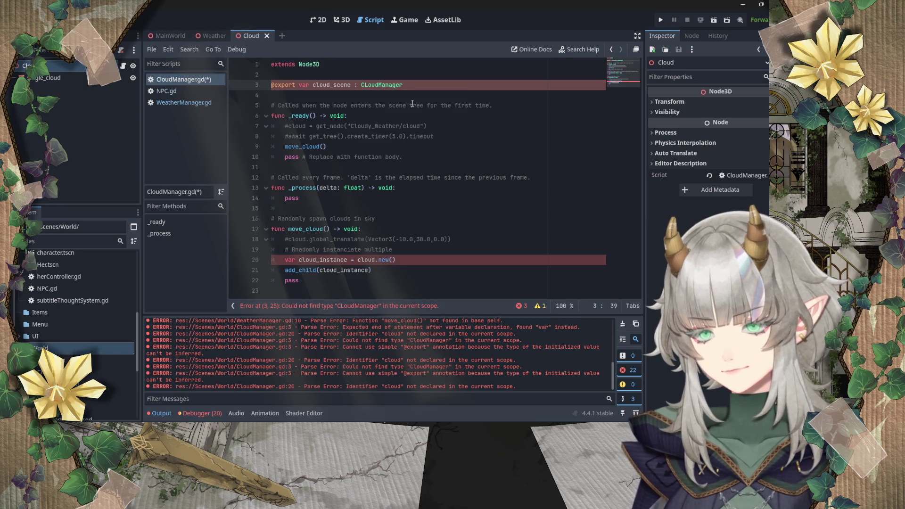
key(ctrl+s)
click(389, 85)
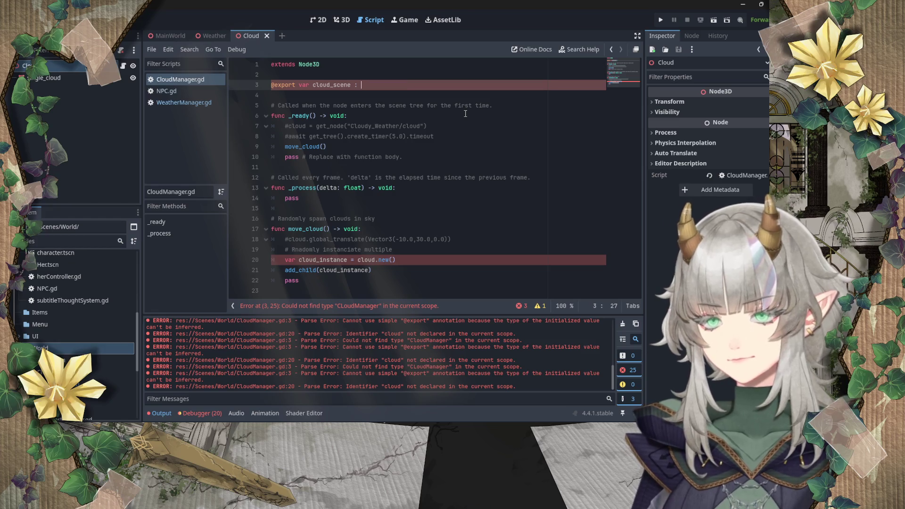
scroll(105, 345, down, 3)
Locate CloudManager.gd and WeatherManager.gd in the FileSystem Script folder and switch between them
click(78, 310)
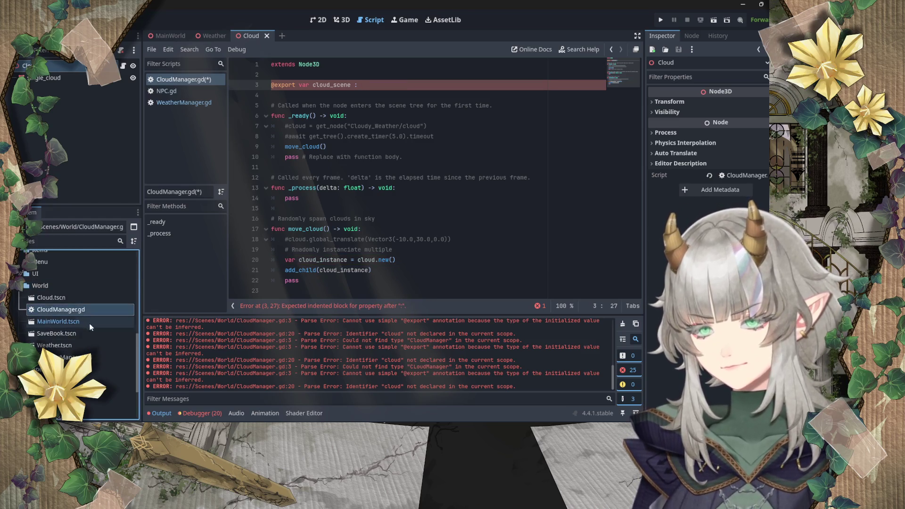
click(88, 356)
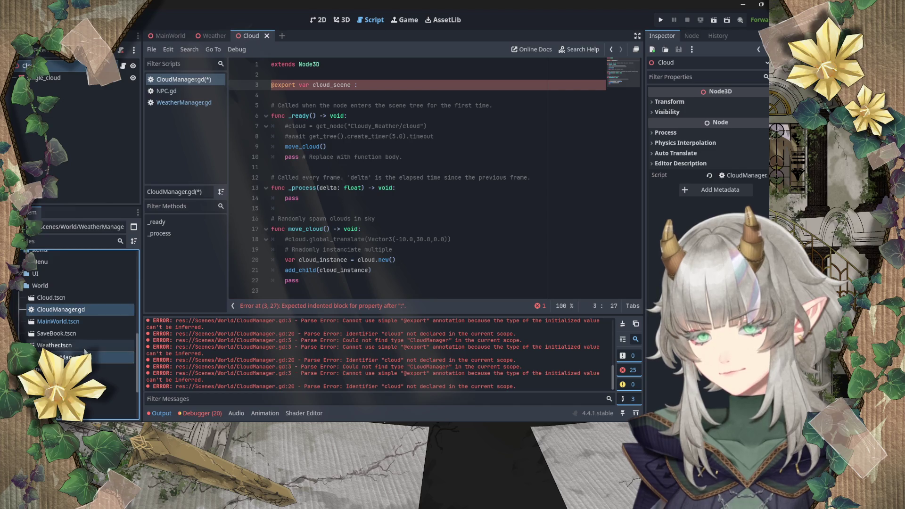
scroll(87, 357, up, 5)
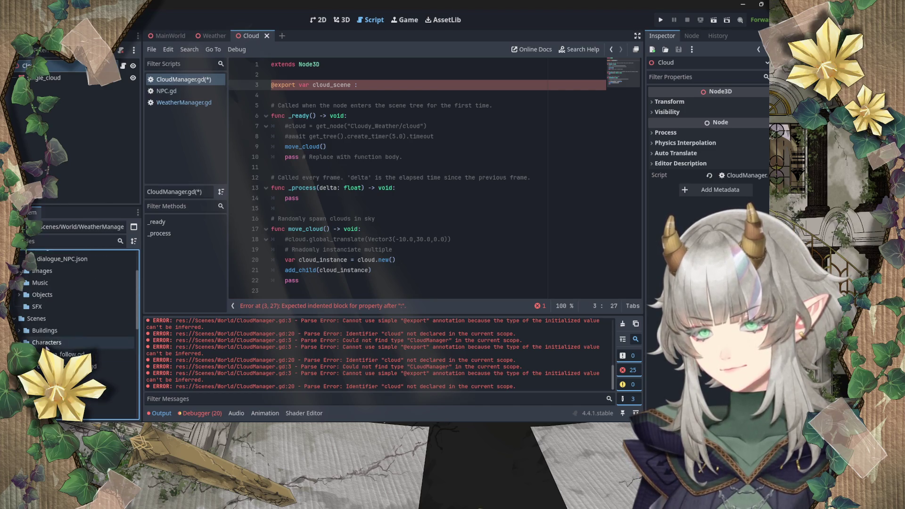
scroll(48, 338, up, 3)
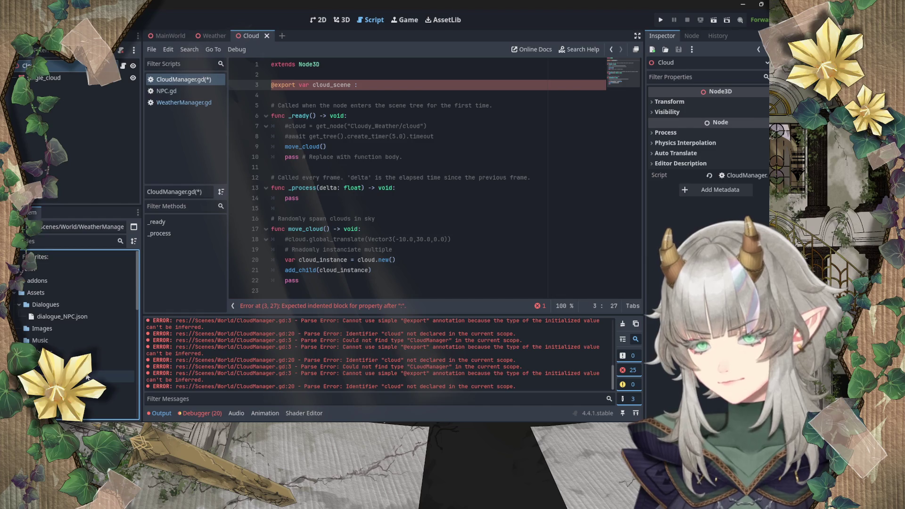
scroll(65, 332, down, 5)
scroll(65, 332, down, 3)
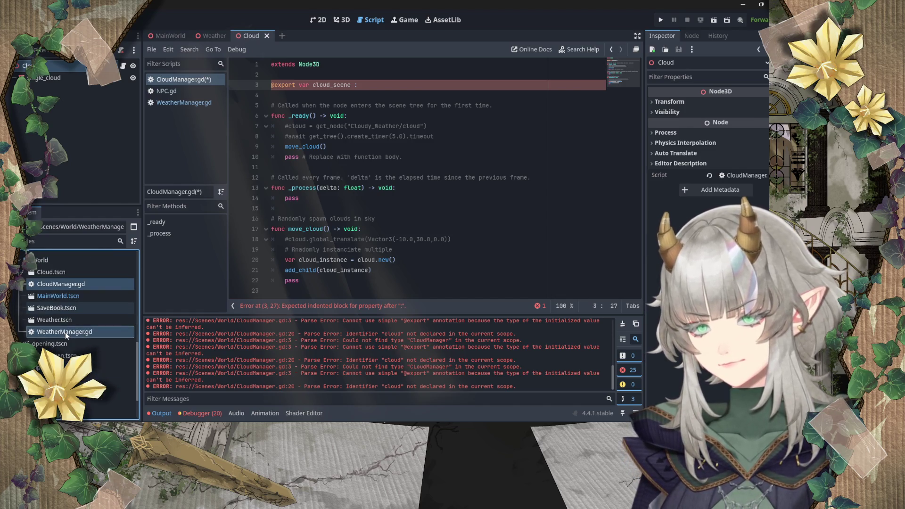
scroll(66, 332, down, 2)
click(86, 287)
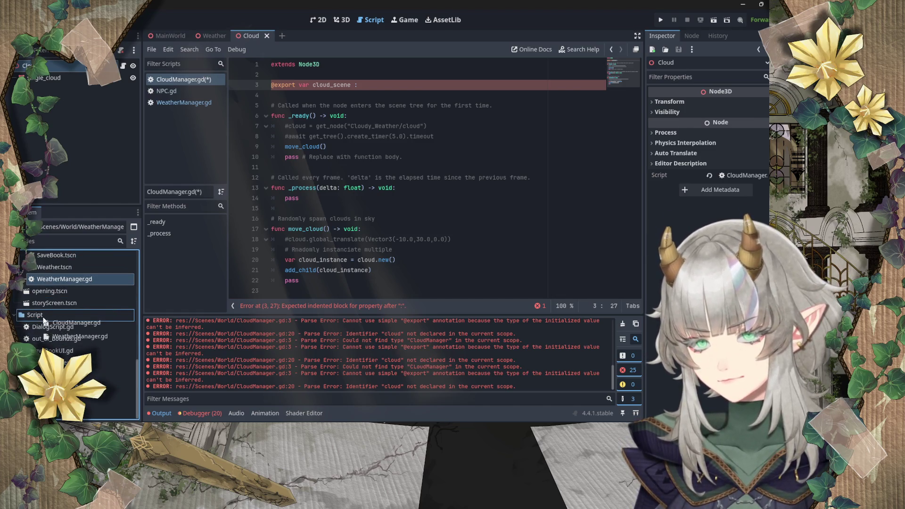
click(393, 222)
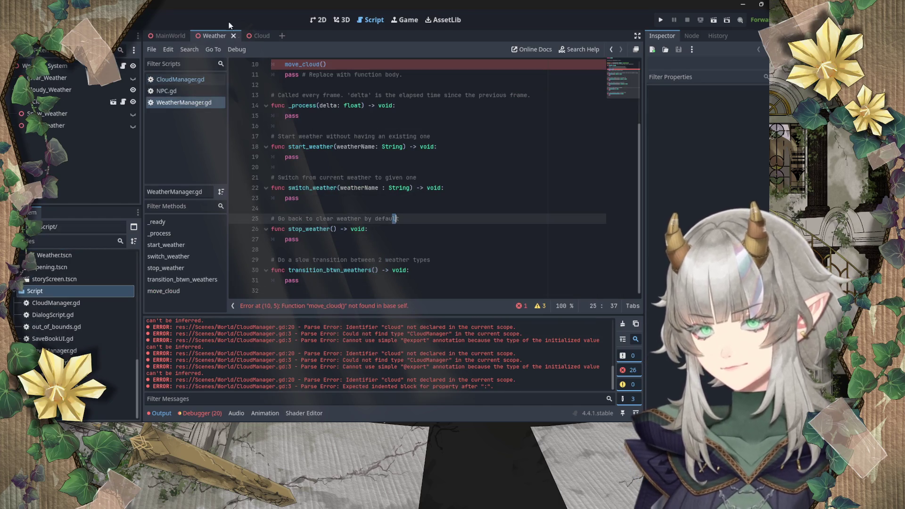
click(187, 80)
click(385, 127)
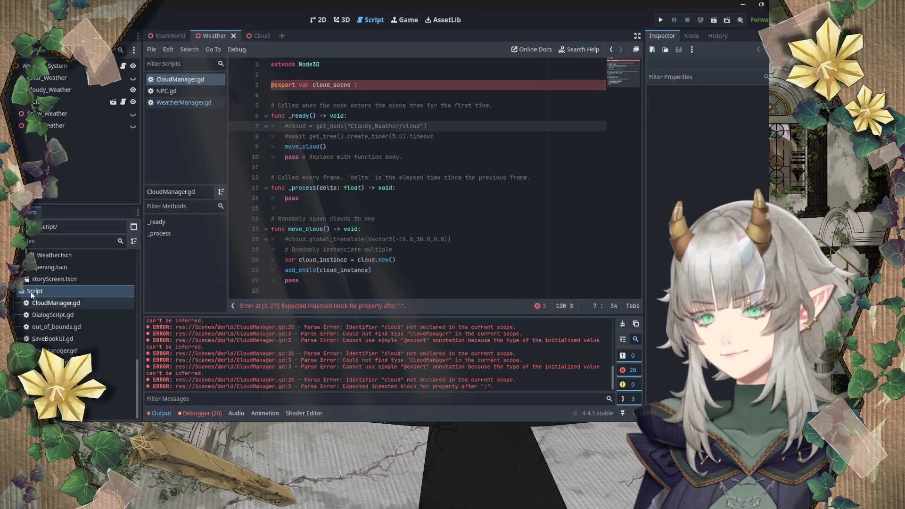
Close NPC.gd, WeatherManager.gd and CloudManager.gd, then reopen only CloudManager.gd and WeatherManager.gd
middle_click(177, 91)
middle_click(175, 91)
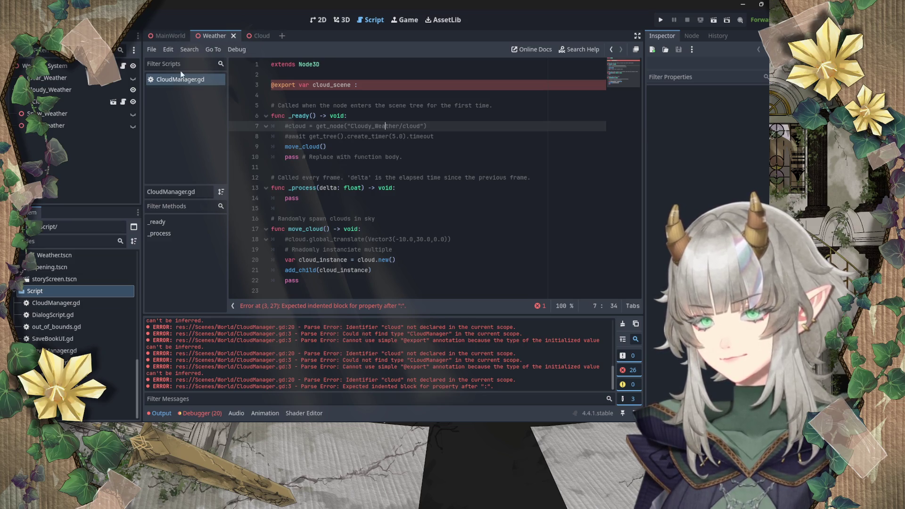
middle_click(174, 80)
double_click(69, 305)
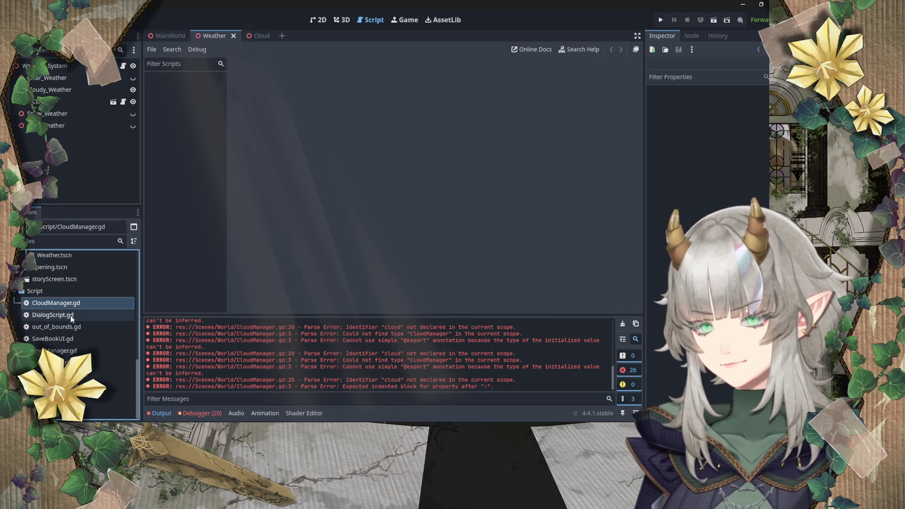
double_click(94, 375)
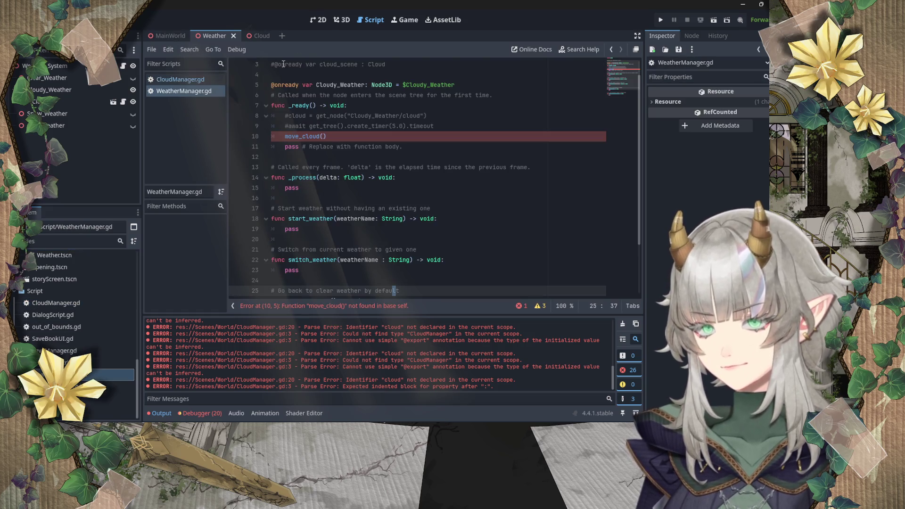
click(191, 84)
click(368, 126)
Inspect the Cloud node's attached CloudManager.gd script and its node options
click(65, 101)
click(124, 103)
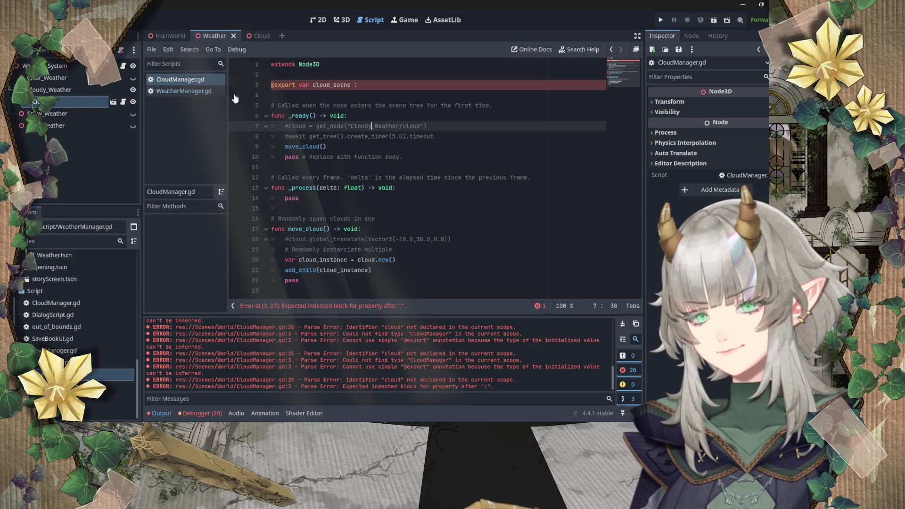
click(185, 91)
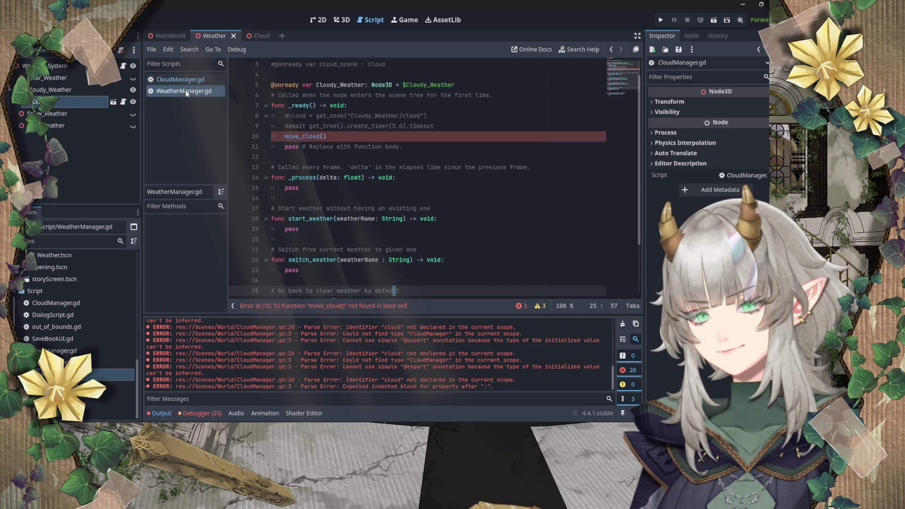
click(123, 102)
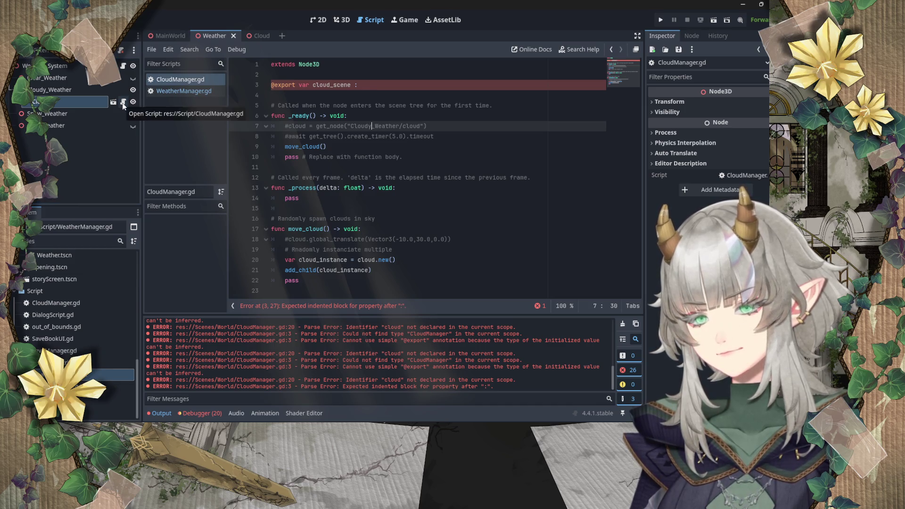
right_click(72, 103)
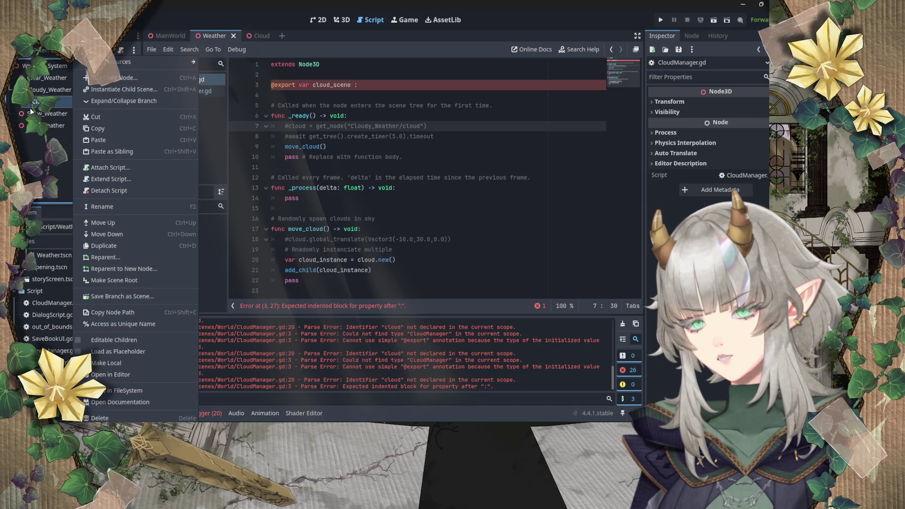
click(62, 103)
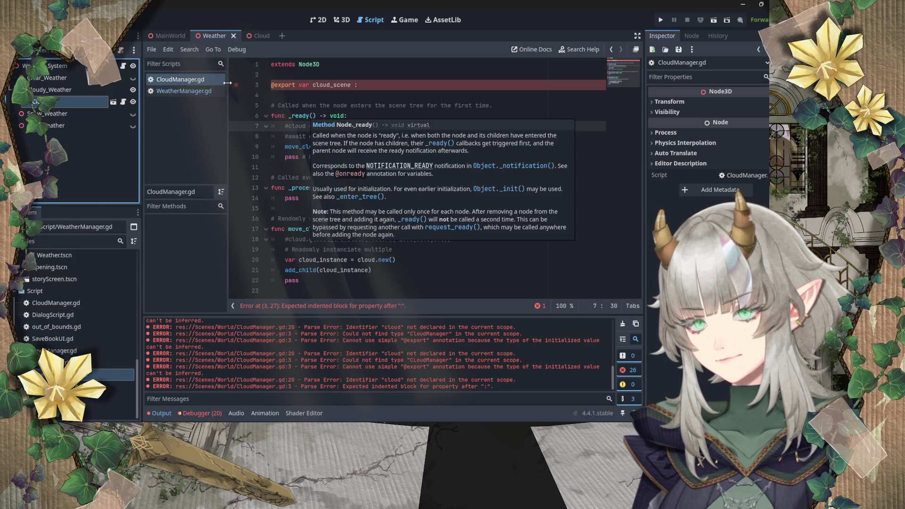
Switch to the Cloud scene, then to the Weather scene with WeatherManager.gd
click(255, 35)
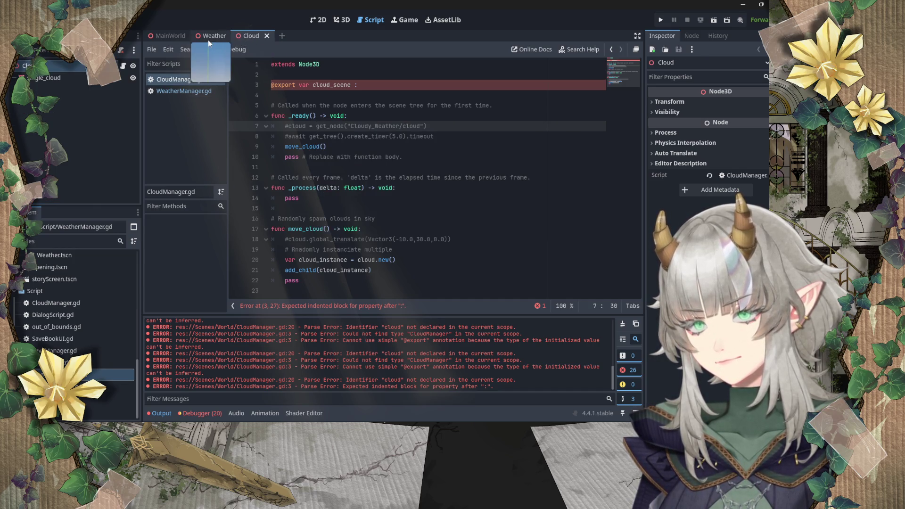
click(313, 74)
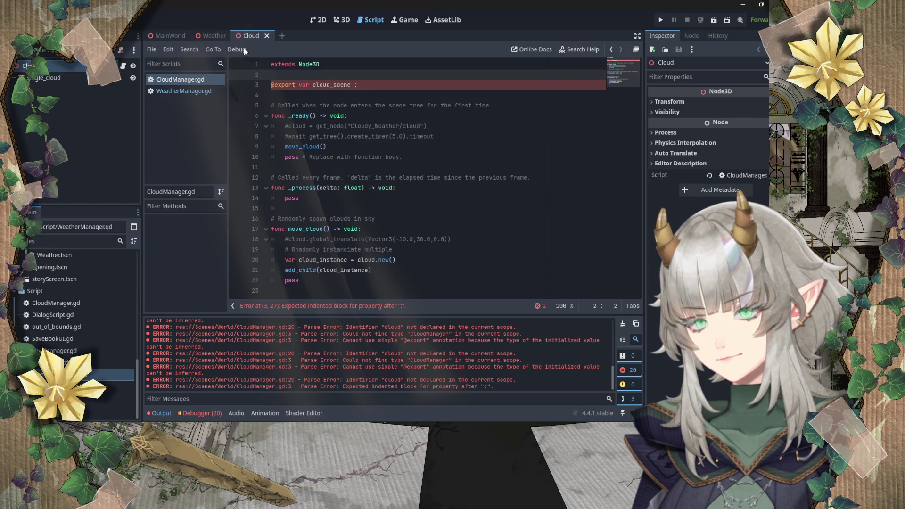
click(206, 36)
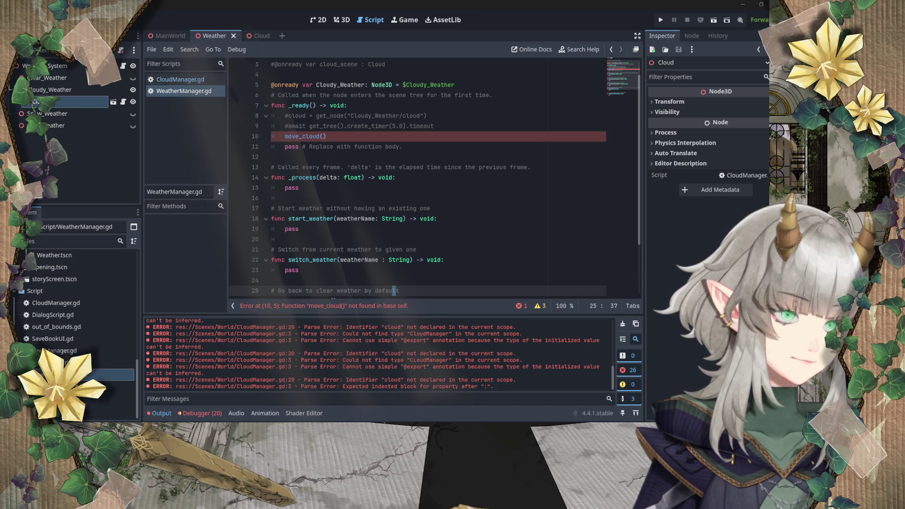
click(425, 126)
Experiment with rewriting WeatherManager.gd's cloud_scene declaration on line 3, then restore it
scroll(377, 141, up, 1)
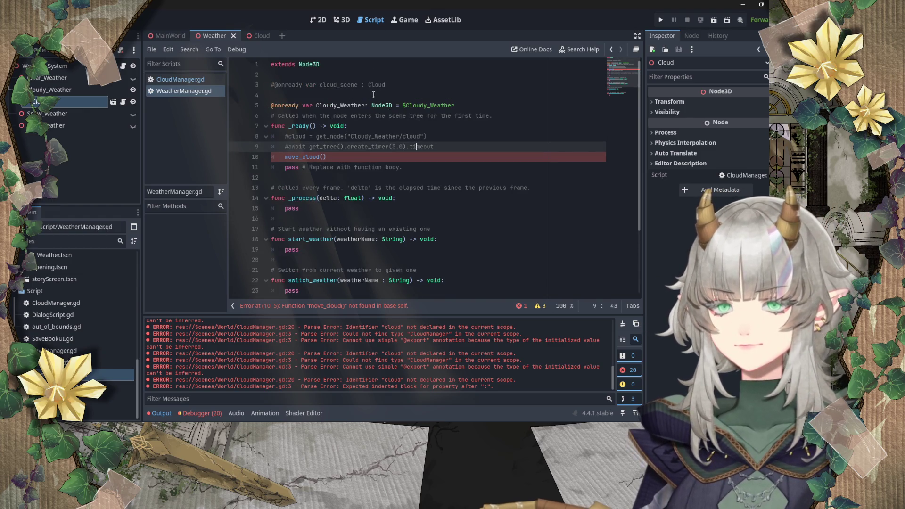
click(275, 86)
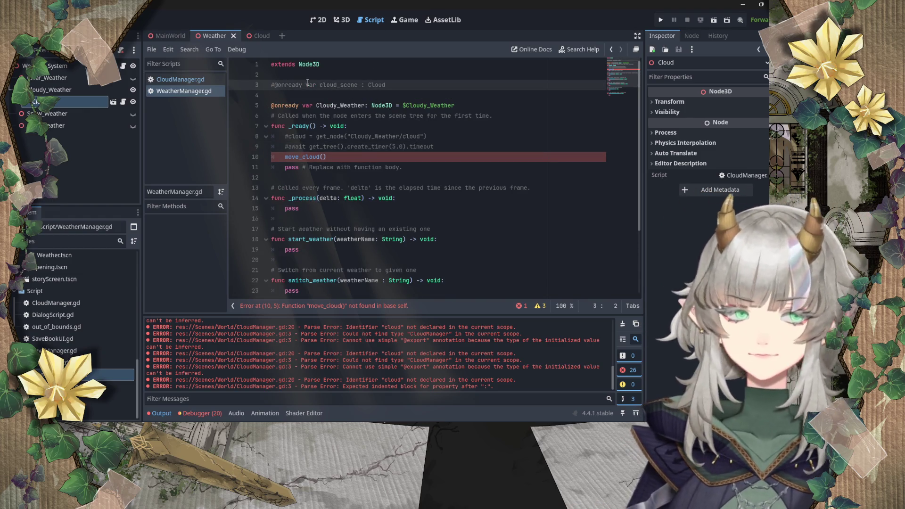
key(BackSpace)
click(477, 86)
key(shift+Home)
key(BackSpace)
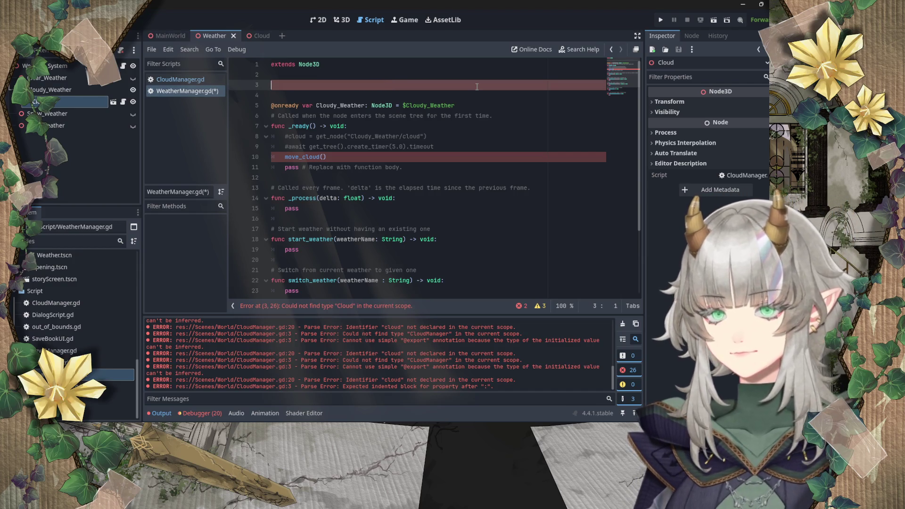
text(var)
key(ctrl+z)
key(ctrl+z)
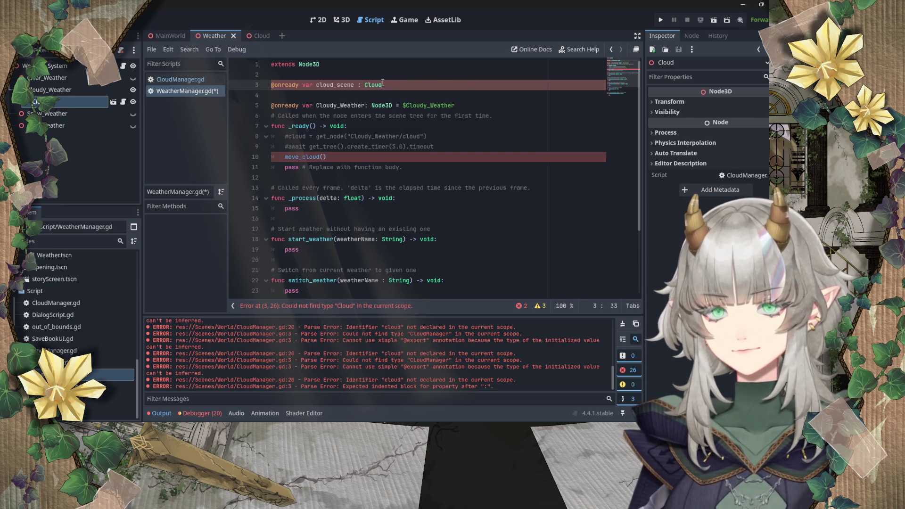
key(Down)
scroll(395, 196, down, 3)
key(BackSpace)
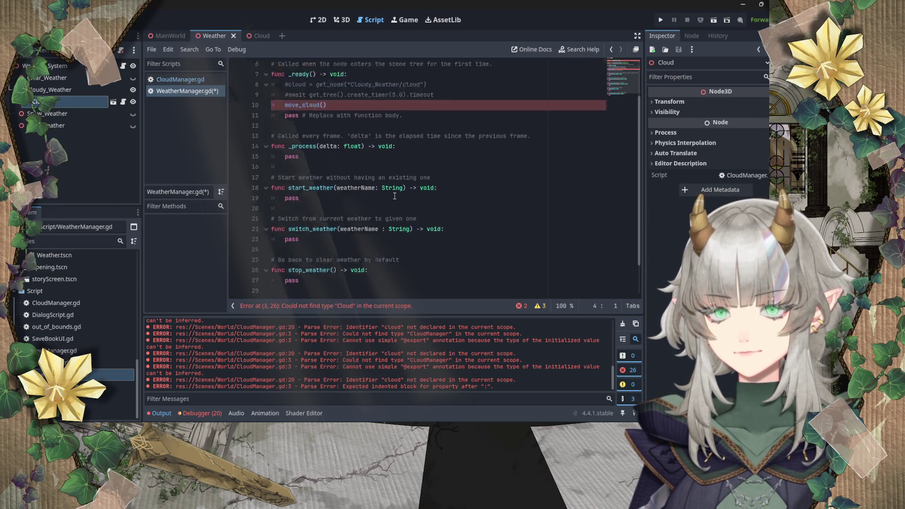
drag(466, 95, 271, 84)
key(BackSpace)
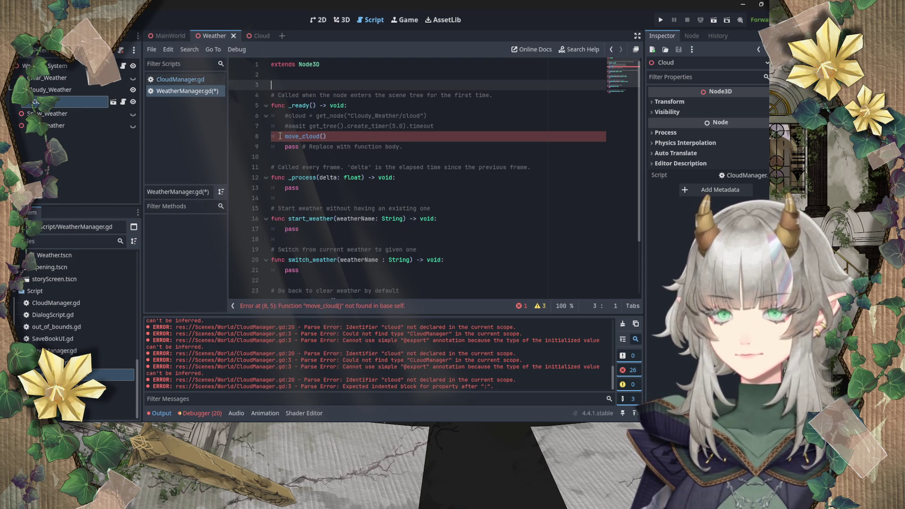
click(349, 137)
key(BackSpace)
key(BackSpace)
key(BackSpace)
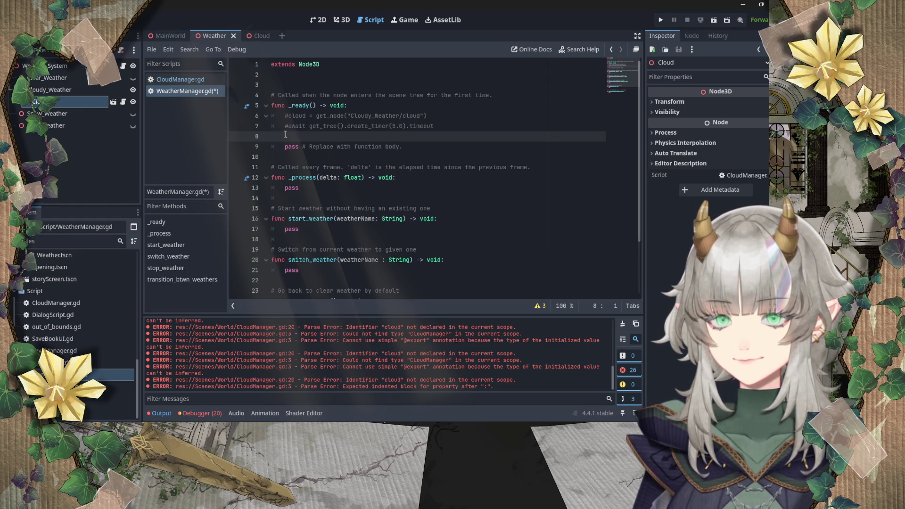
click(186, 80)
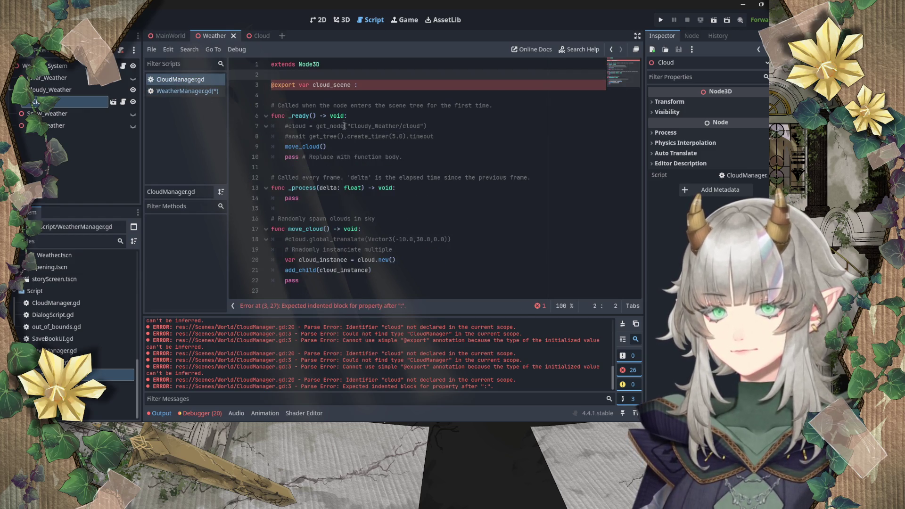
Replace the exported cloud_scene line with 'var single_cloud' and save
drag(393, 85, 271, 85)
text(var cl)
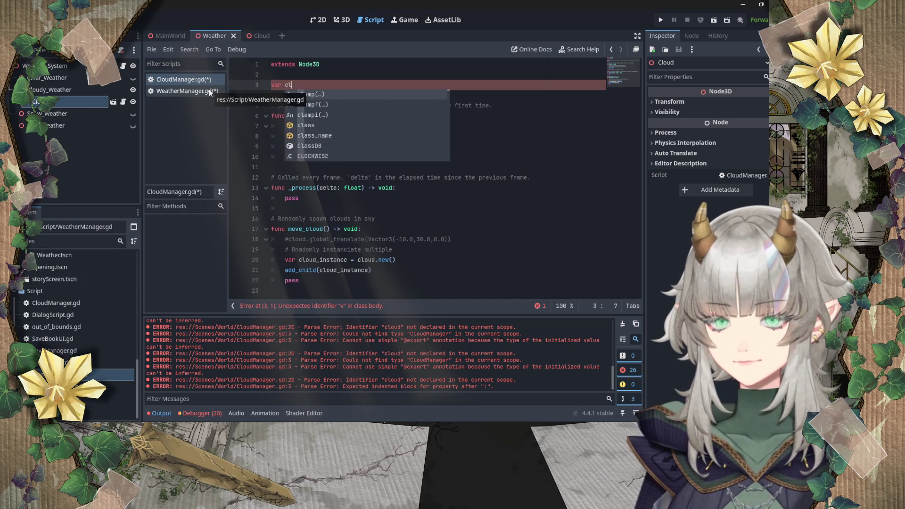
text(ou)
key(BackSpace)
text(signal)
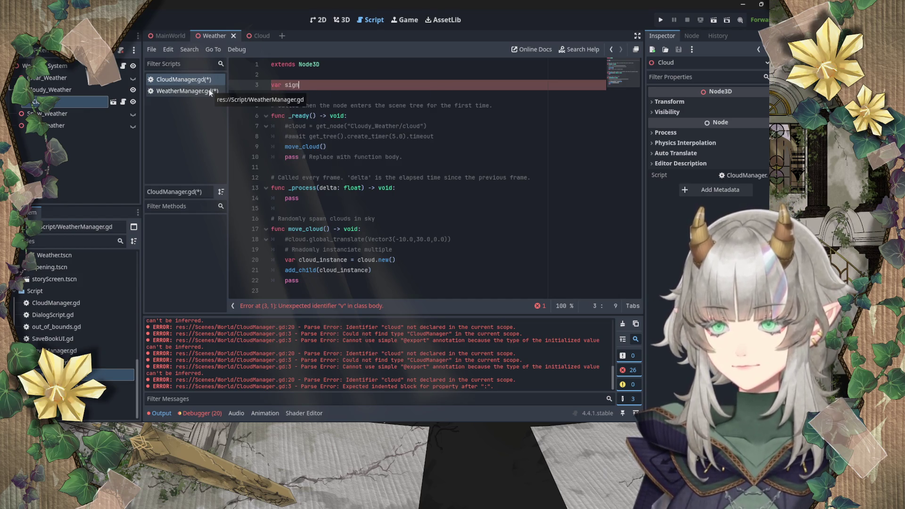
key(BackSpace)
key(BackSpace)
key(BackSpace)
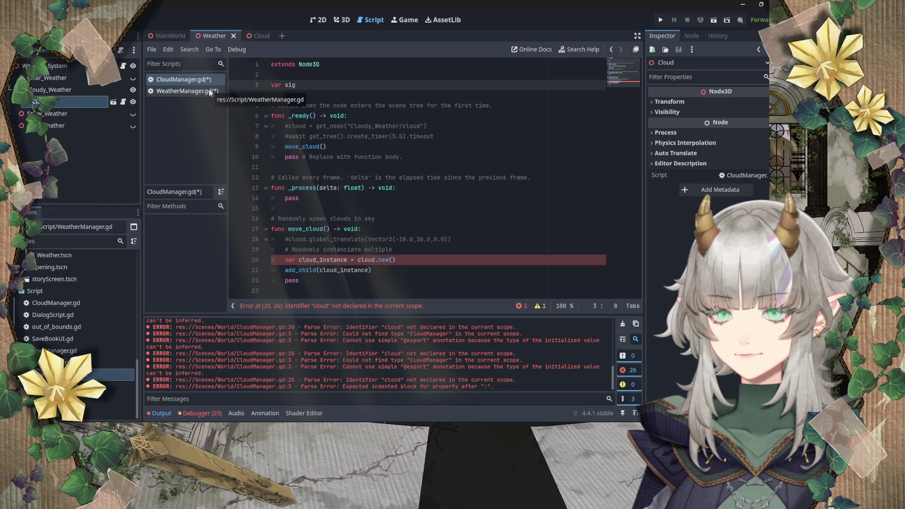
text(le_cloud)
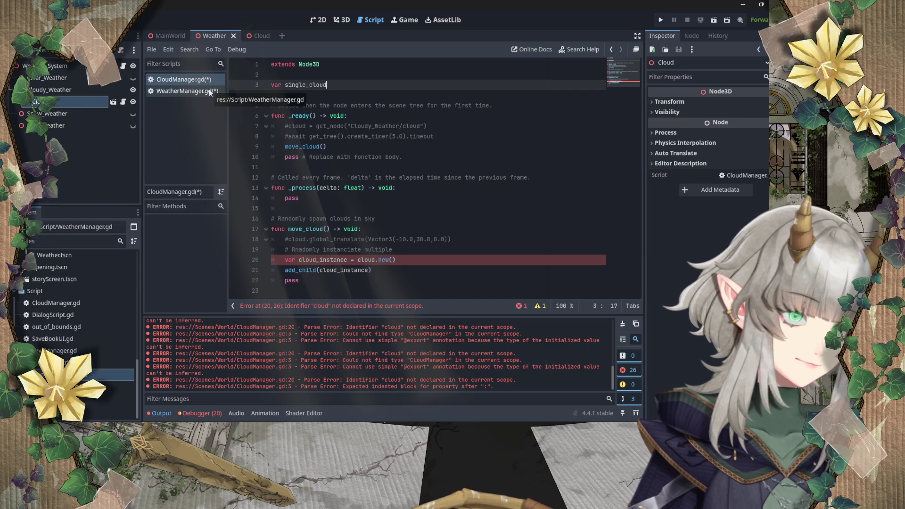
key(ctrl+s)
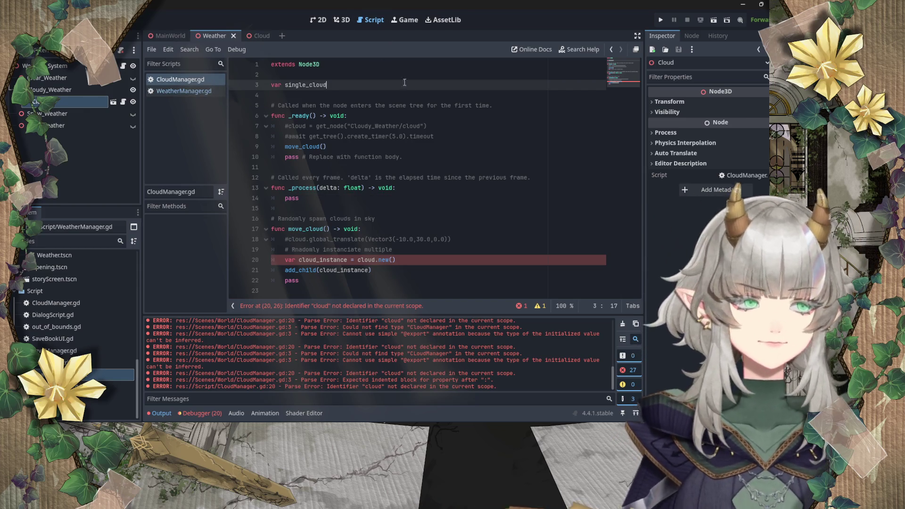
Add single_cloud = get_node("single_cloud") inside _ready and save CloudManager.gd
click(367, 120)
key(Return)
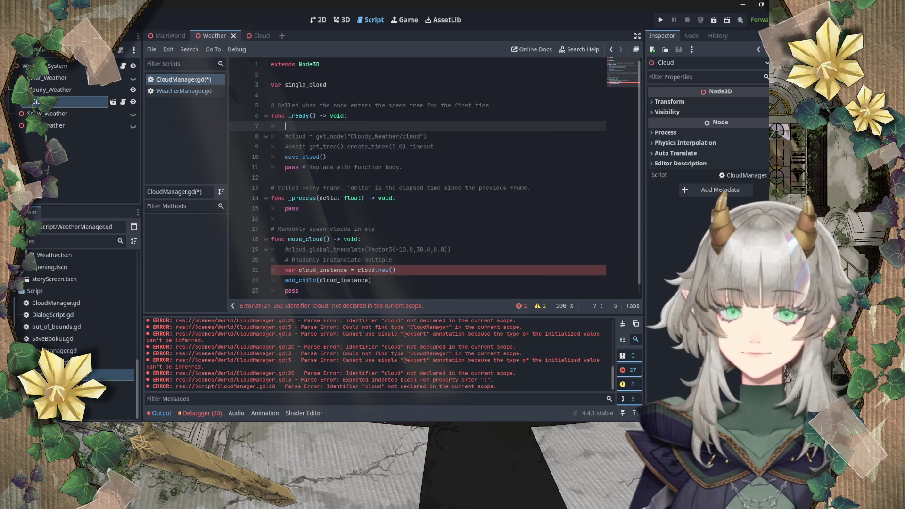
text(single_cloud)
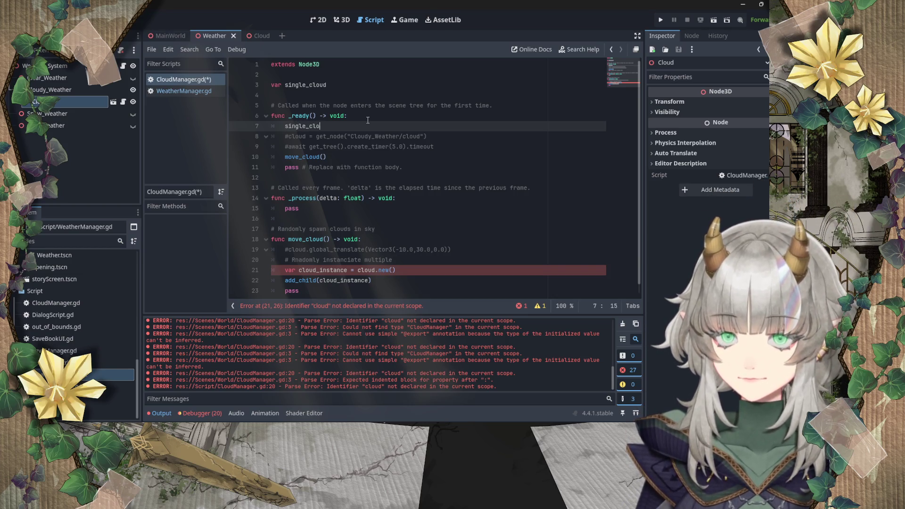
text( = get)
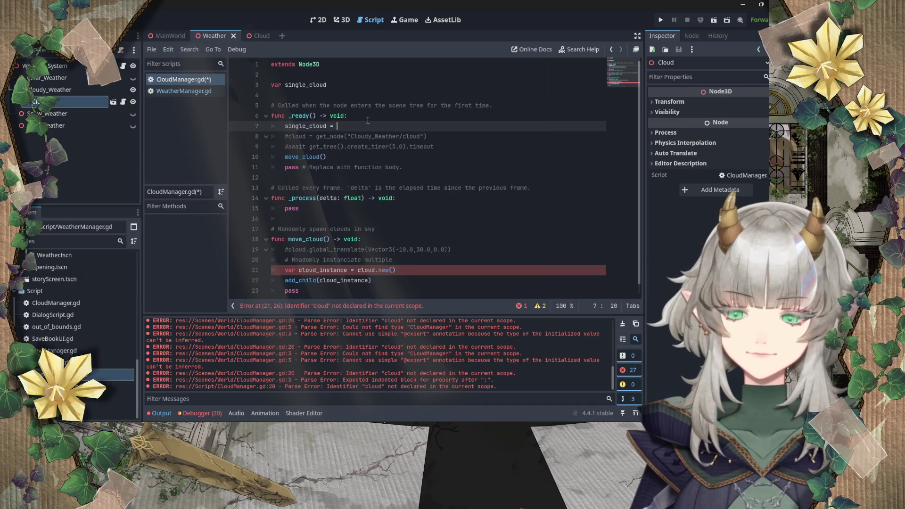
text(_node(")
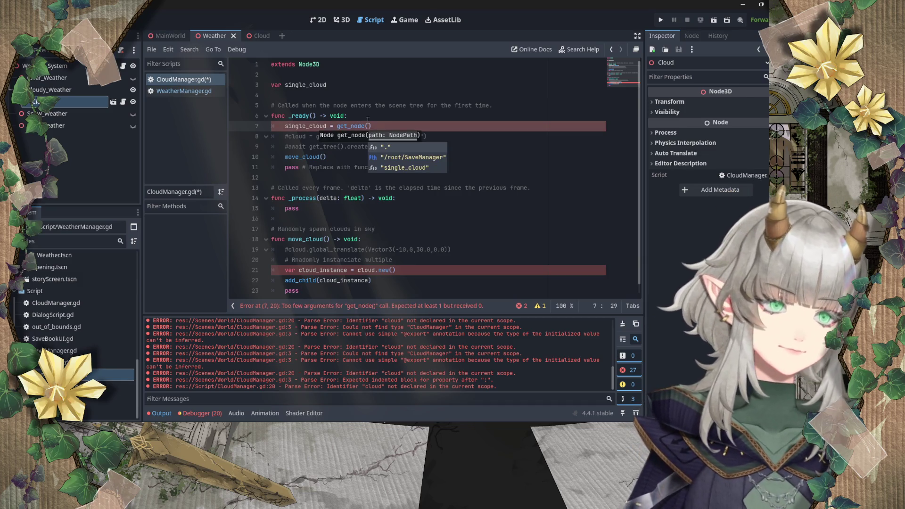
key(Down)
key(Down)
key(Return)
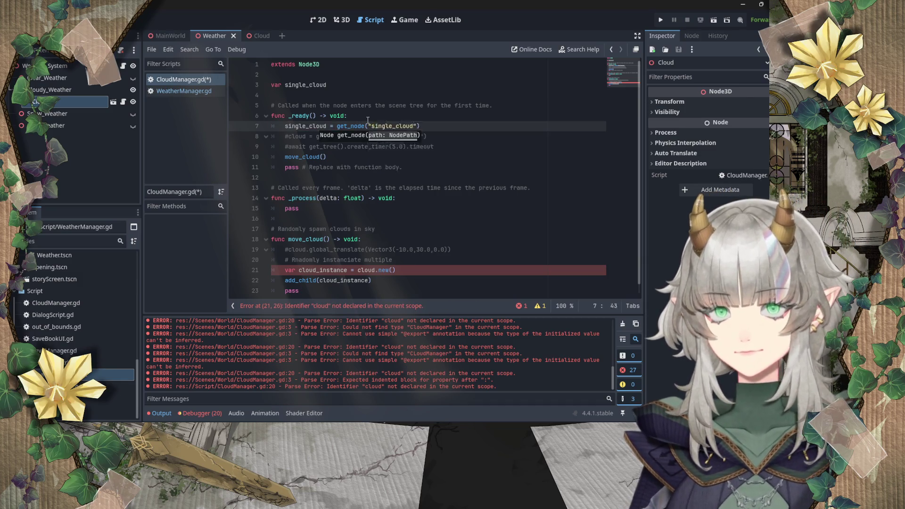
key(ctrl+s)
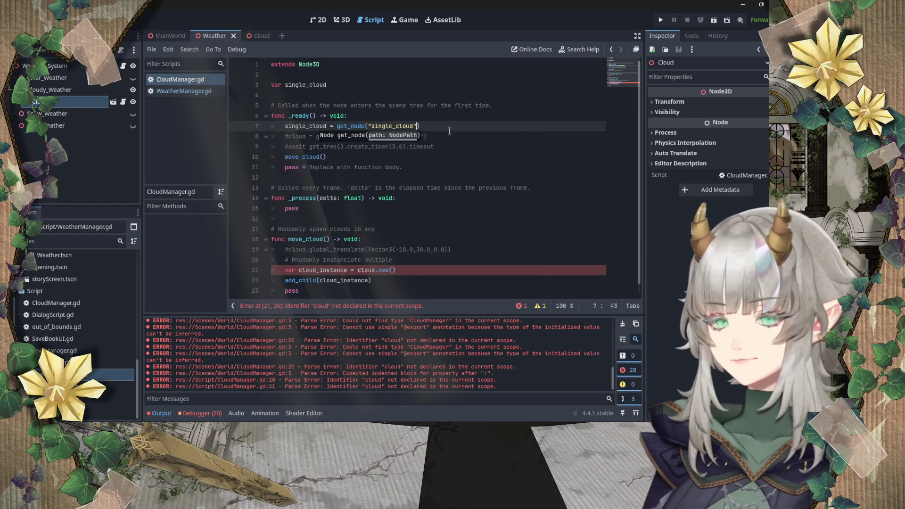
click(454, 134)
Start replacing move_cloud's cloud instancing line with 'single_cloud.'
double_click(312, 126)
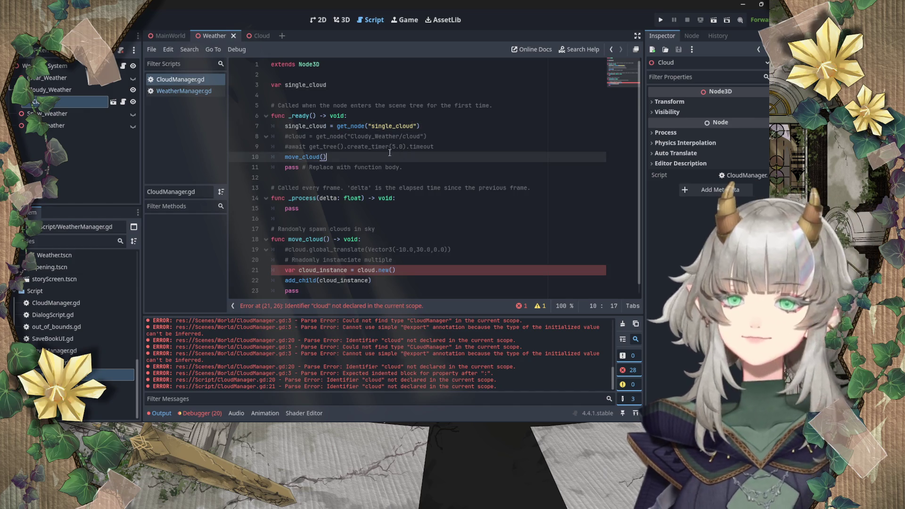
click(418, 118)
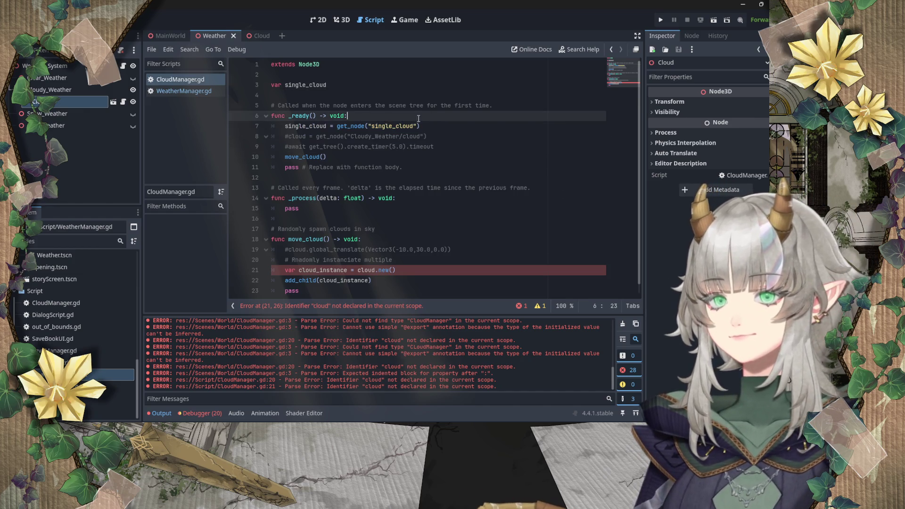
double_click(306, 126)
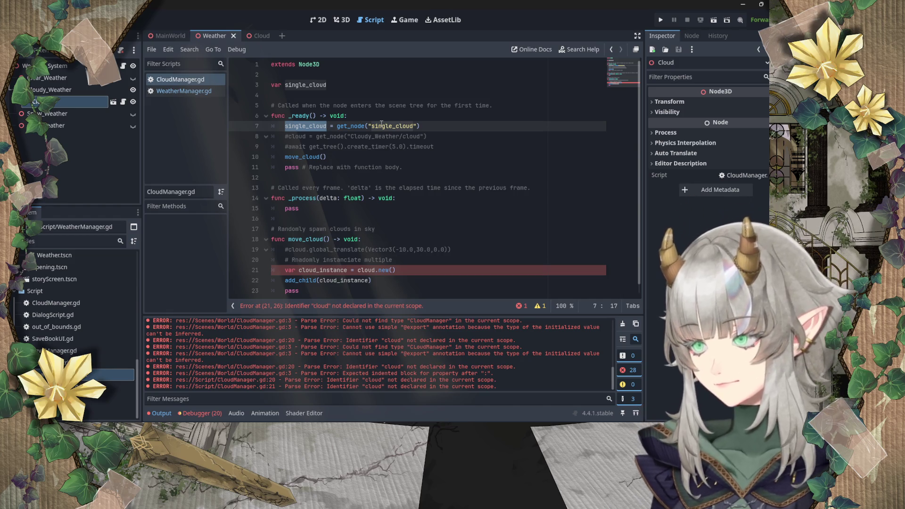
scroll(368, 156, down, 1)
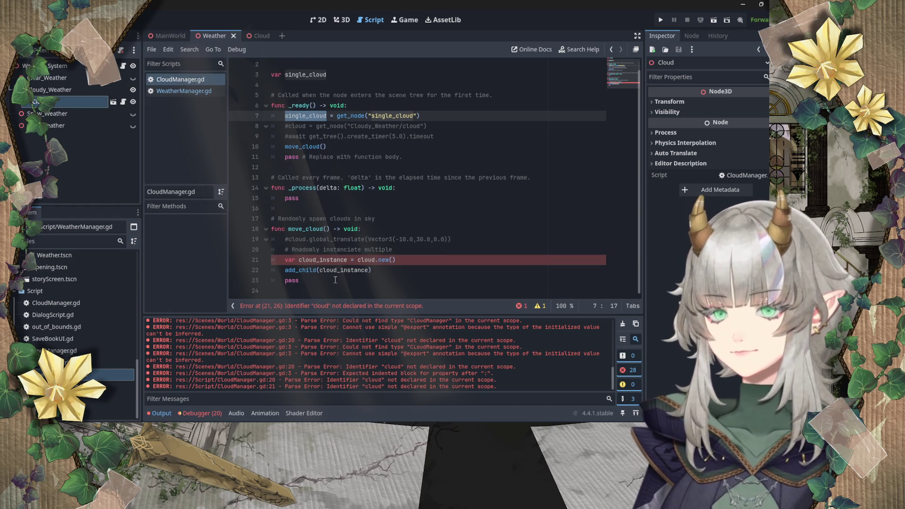
drag(453, 260, 462, 253)
click(419, 263)
key(shift+Home)
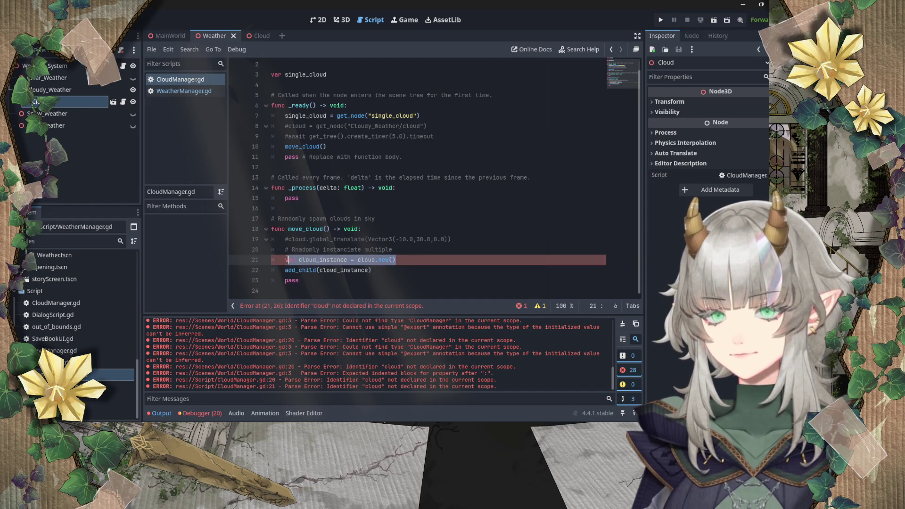
text(single_cloud)
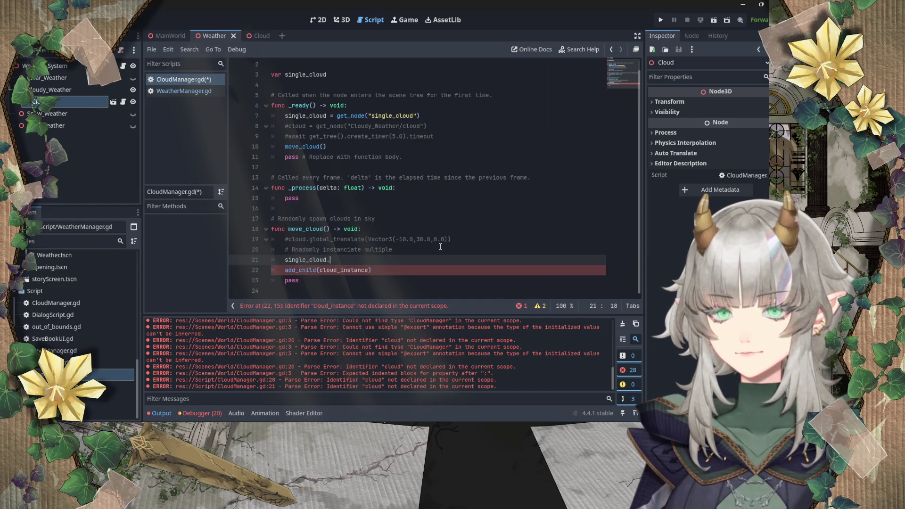
text(.)
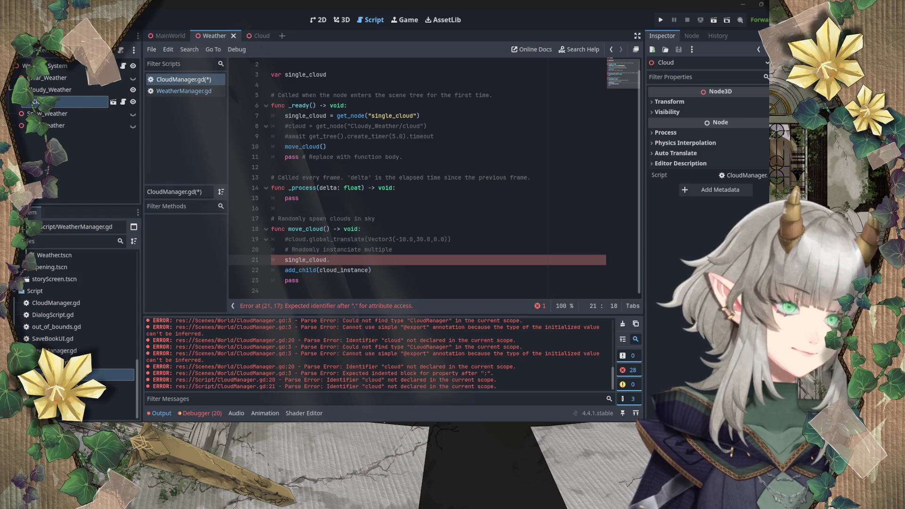
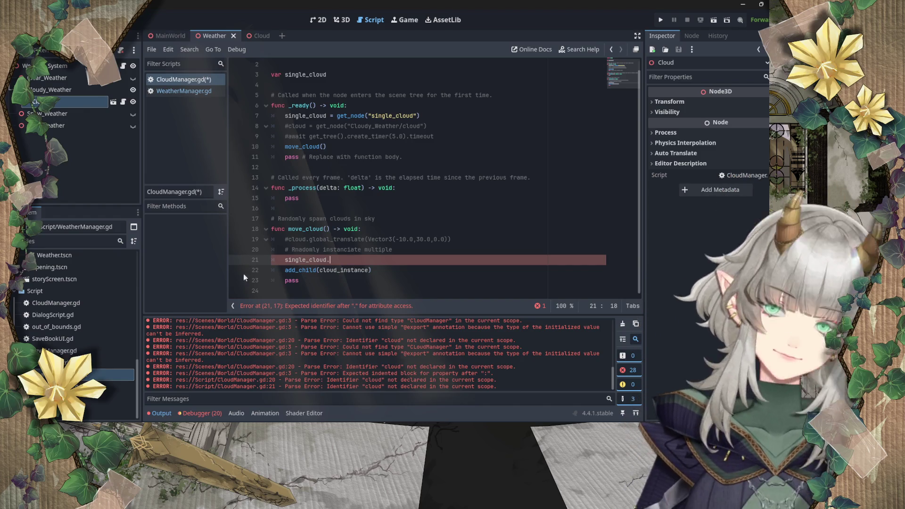
Highlight the move_cloud usages, then add a blank line after the get_node("single_cloud") assignment on line 7
scroll(383, 250, up, 1)
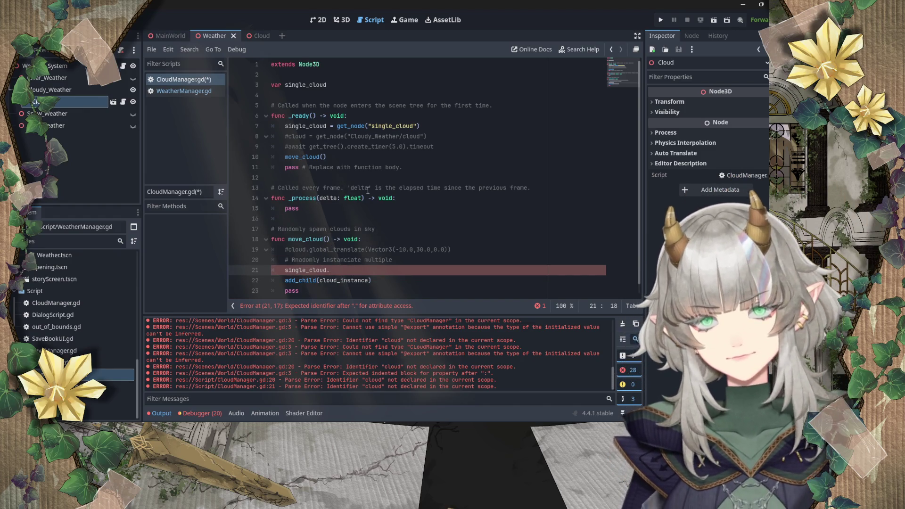
scroll(382, 188, down, 1)
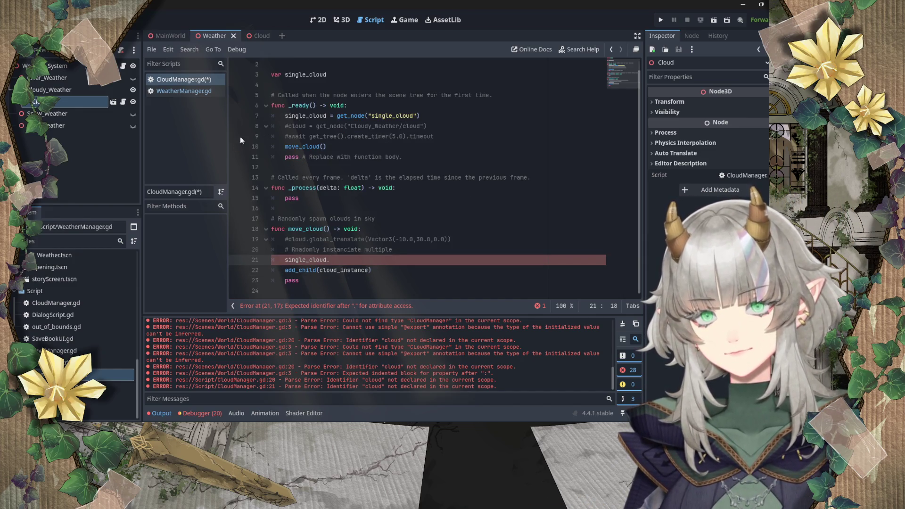
double_click(311, 147)
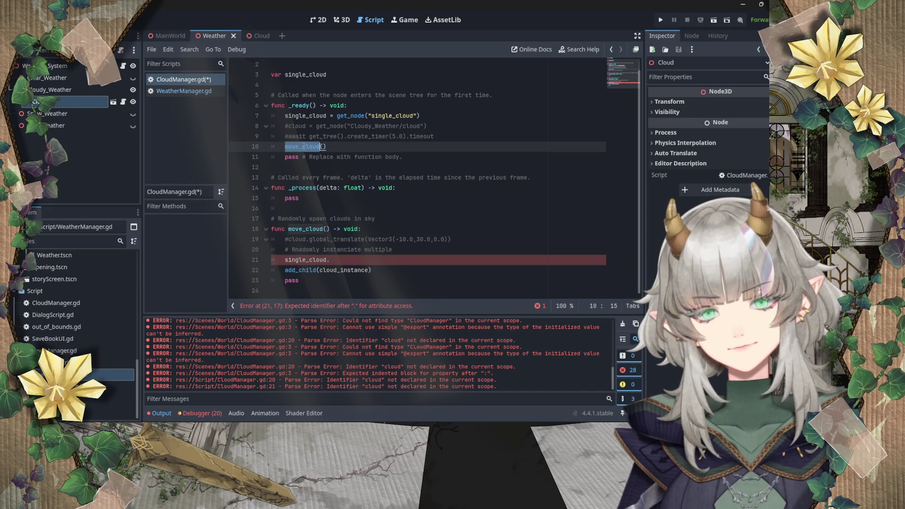
click(437, 118)
key(Return)
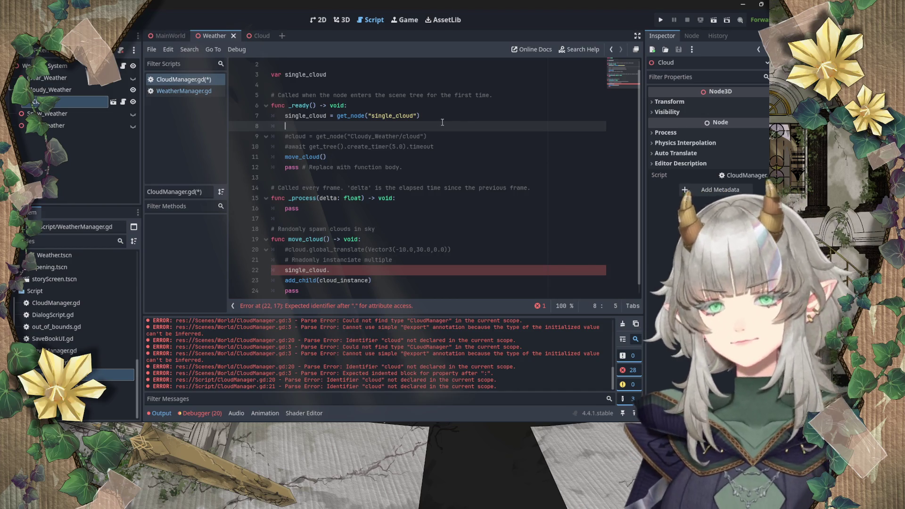
Comment out the translate line in move_cloud with a #
scroll(442, 122, down, 1)
click(382, 239)
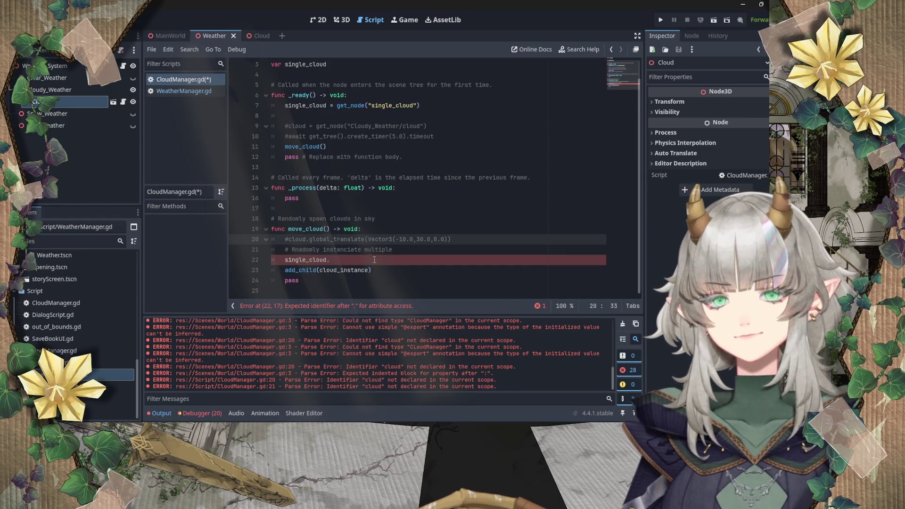
click(286, 239)
click(289, 239)
text(#)
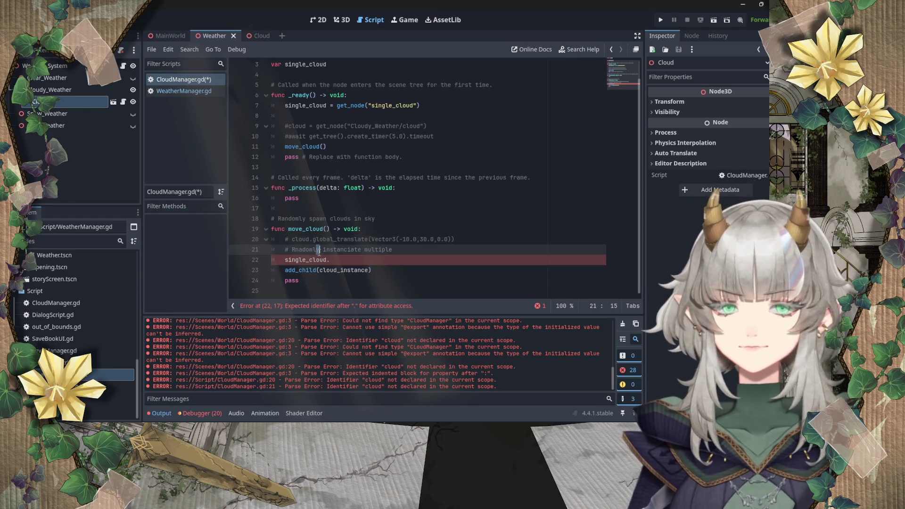
click(351, 260)
scroll(373, 264, up, 1)
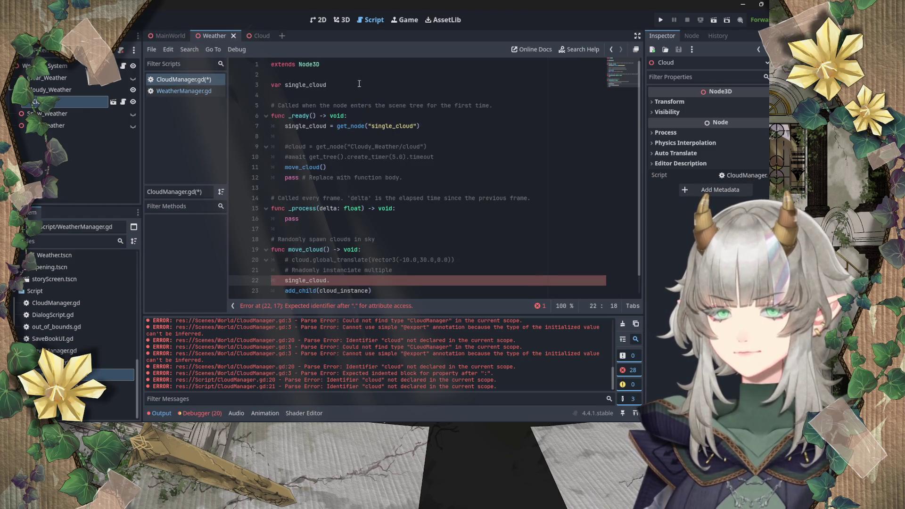
click(362, 115)
click(362, 137)
scroll(362, 155, down, 1)
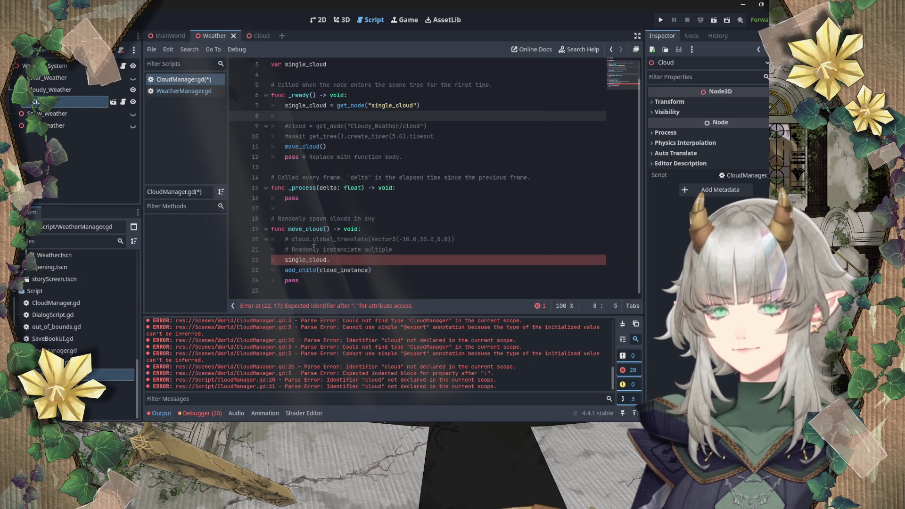
Delete the unfinished single_cloud. line and the add_child(cloud_instance) line from move_cloud
click(285, 260)
drag(285, 262, 357, 256)
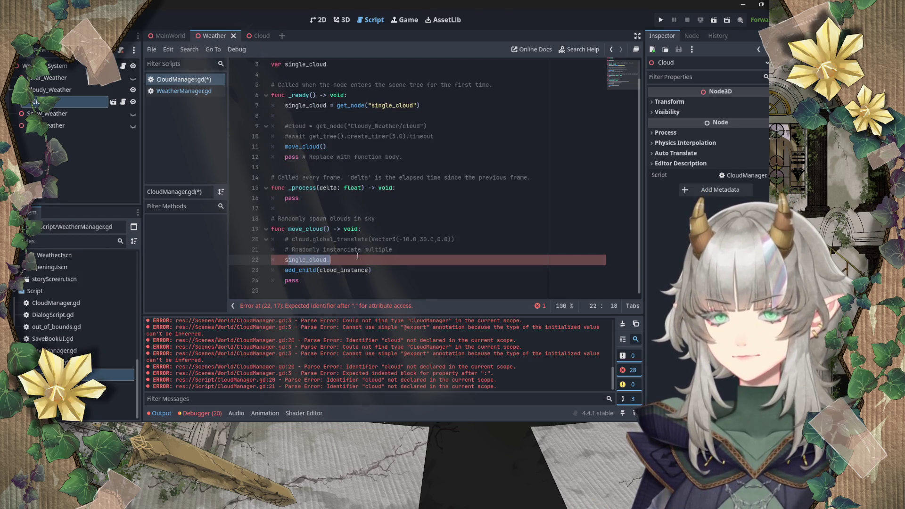
key(BackSpace)
key(Delete)
key(BackSpace)
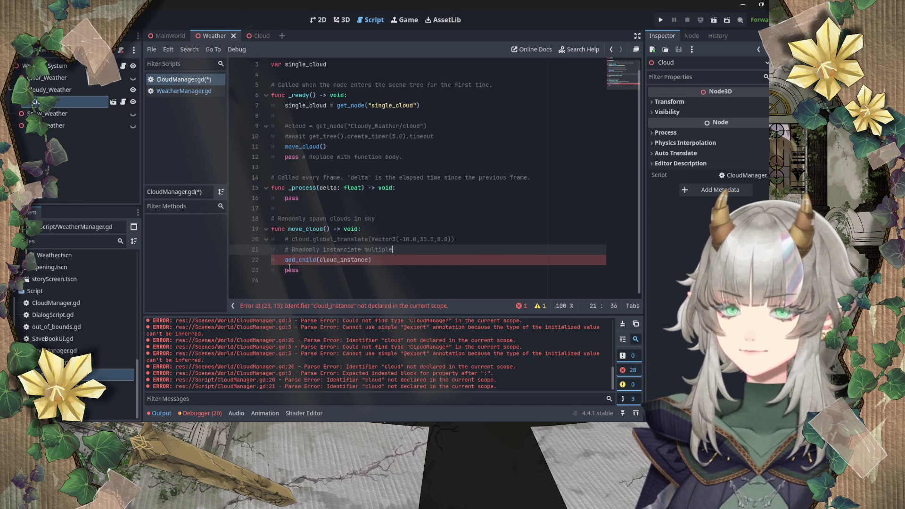
triple_click(382, 257)
key(BackSpace)
key(BackSpace)
scroll(339, 207, up, 1)
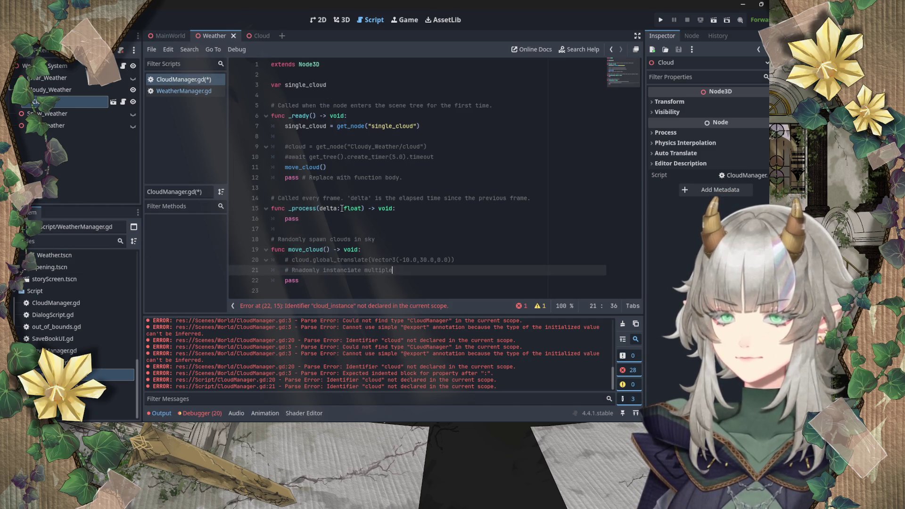
click(339, 136)
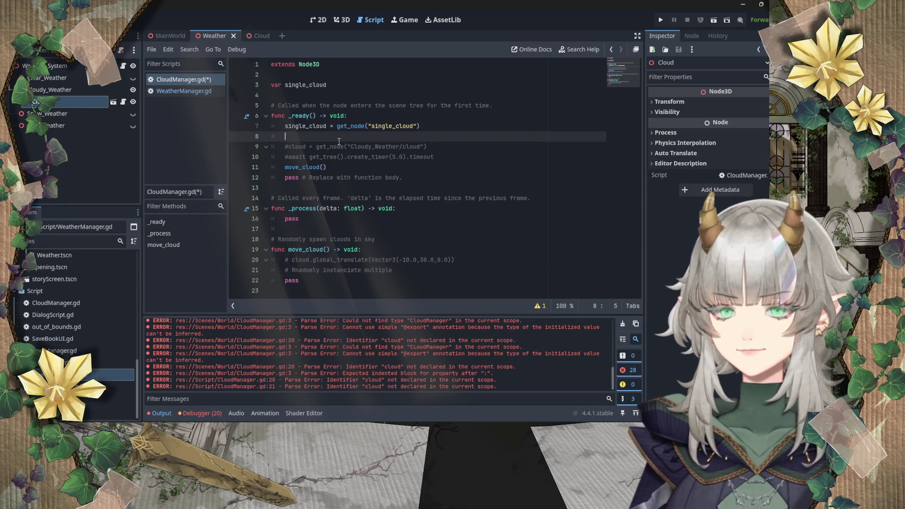
Write single_cloud.instantiate() on line 8, fixing the typos, and save the script
text(signle)
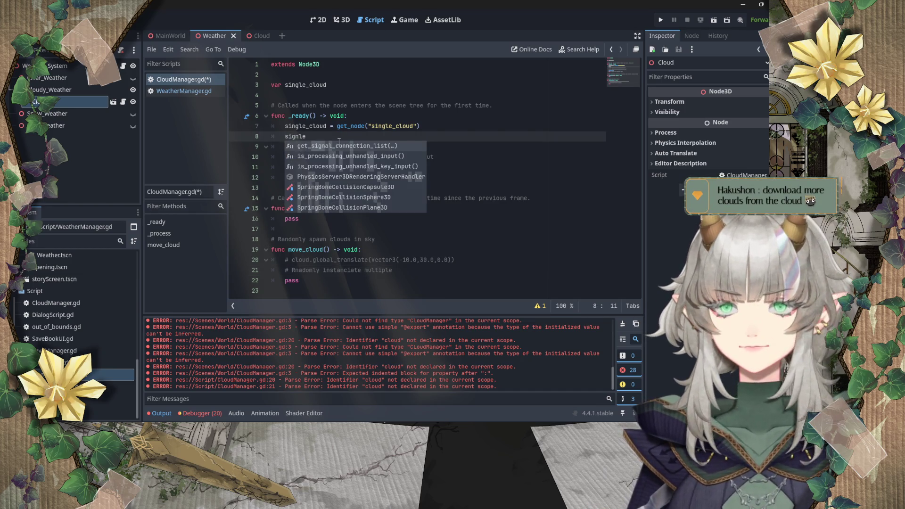
key(BackSpace)
key(BackSpace)
key(BackSpace)
key(BackSpace)
text(ngl)
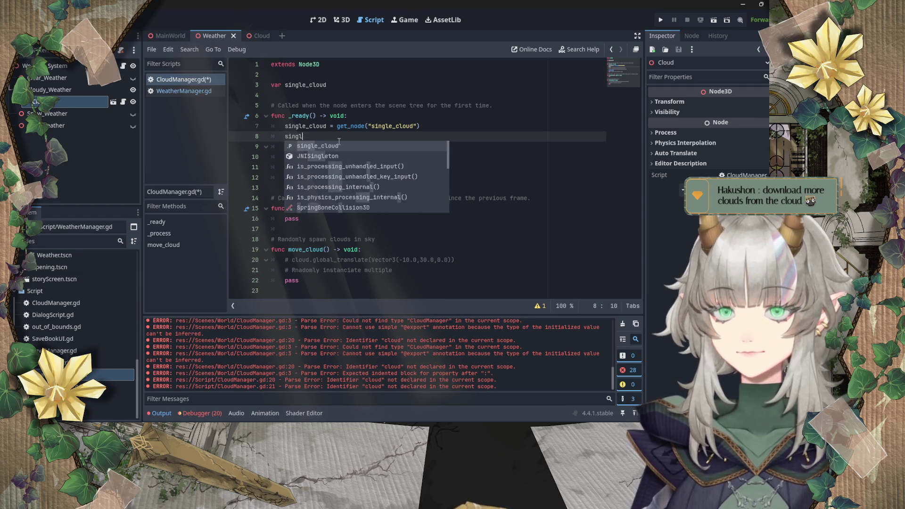
key(Return)
text(.)
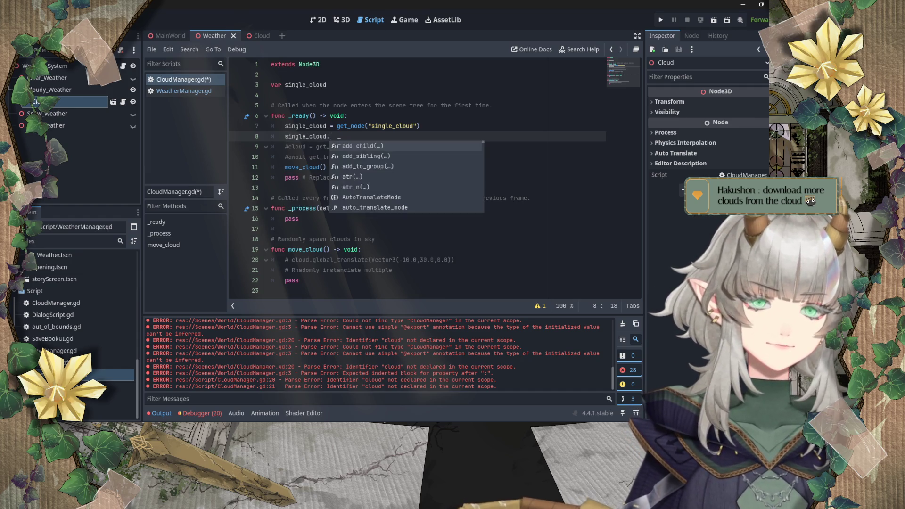
text(inst)
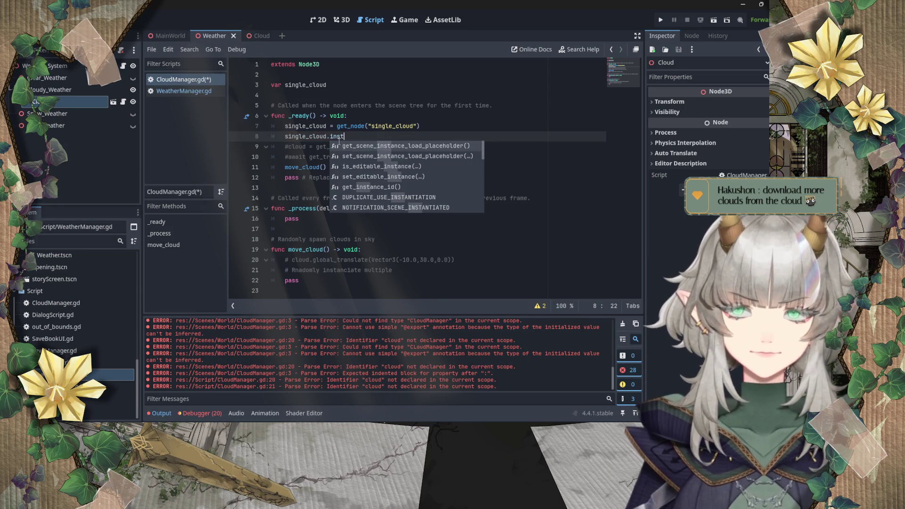
text(anciate()
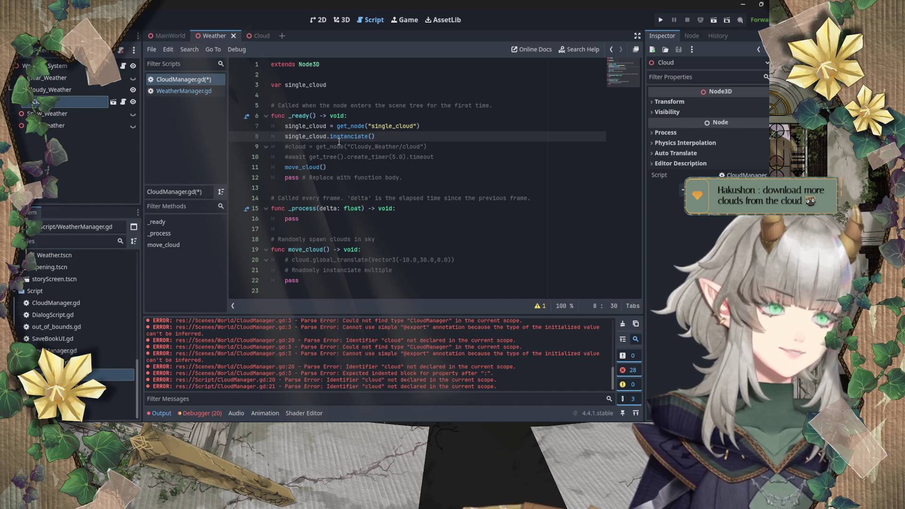
key(Left)
key(Left)
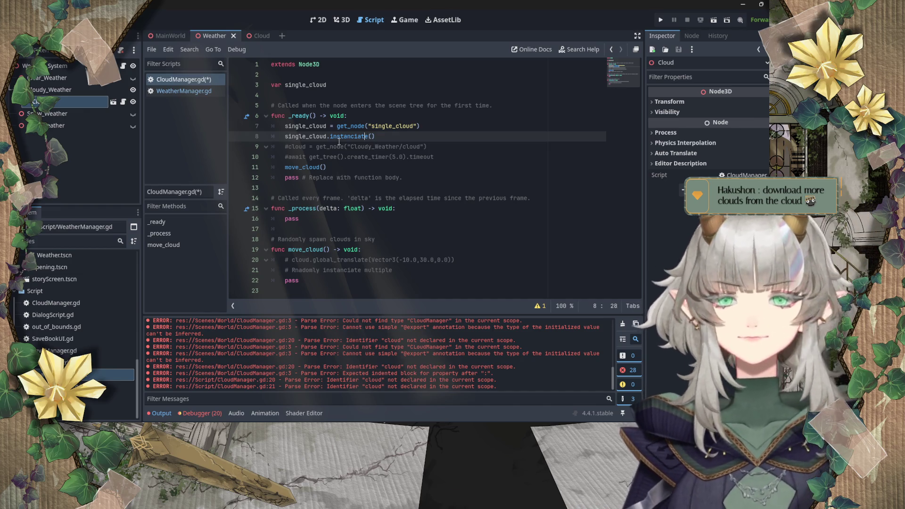
key(BackSpace)
text(t)
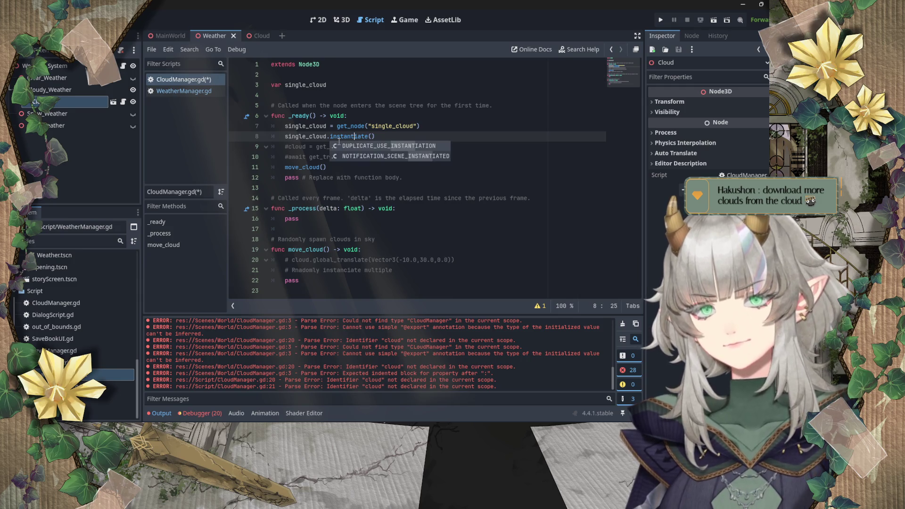
key(ctrl+s)
Add a new blank line 9 below the instantiate call
click(405, 140)
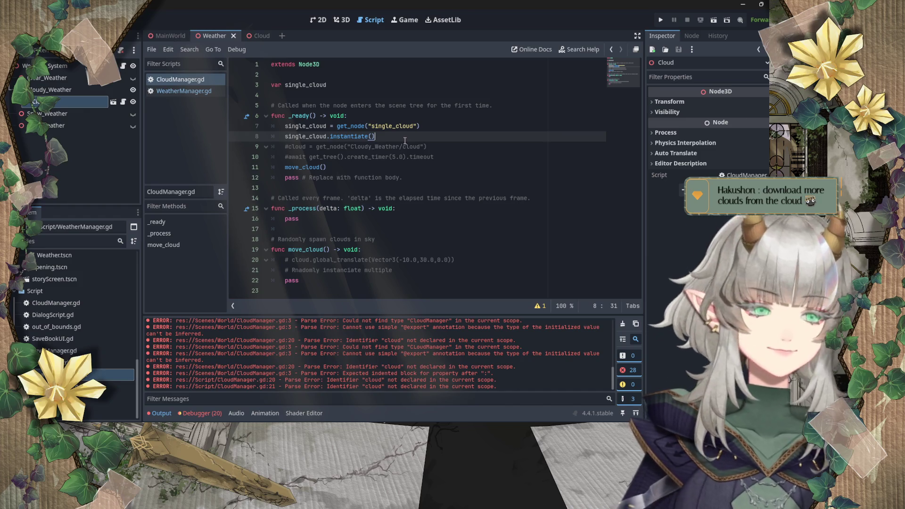
key(Return)
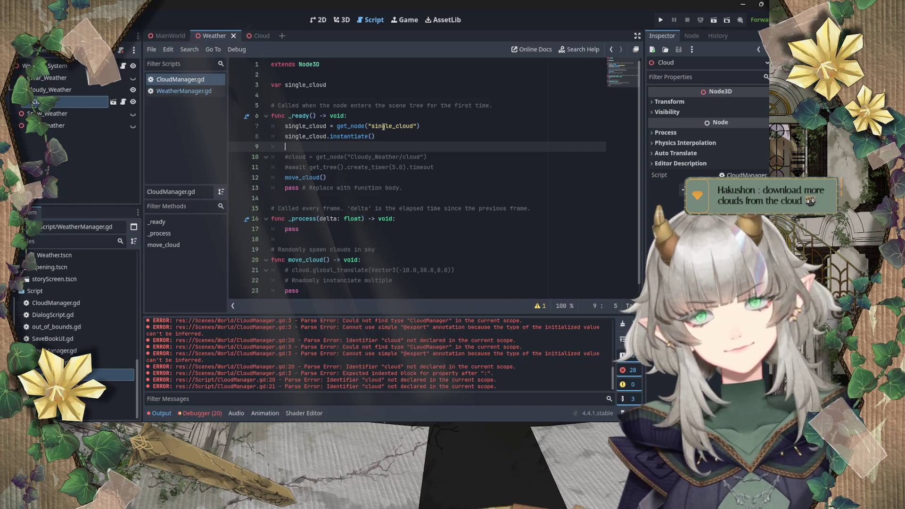
click(403, 135)
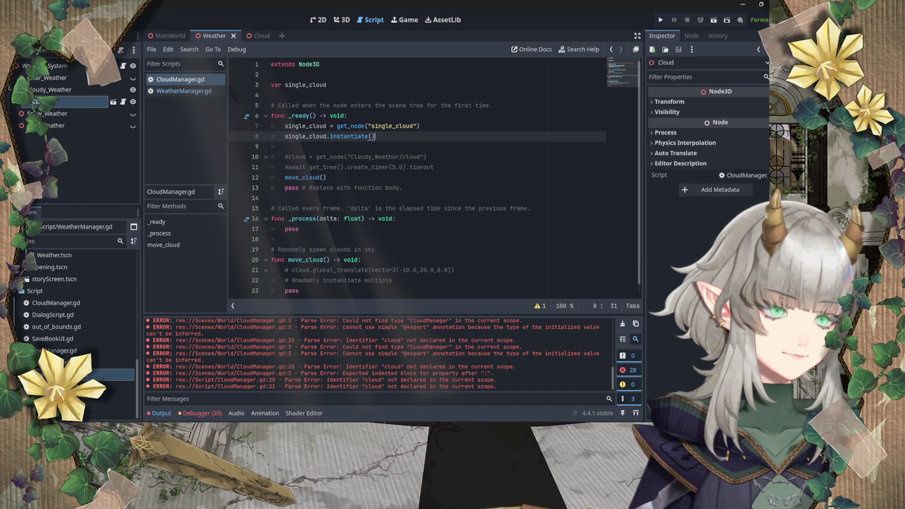
click(351, 157)
click(332, 145)
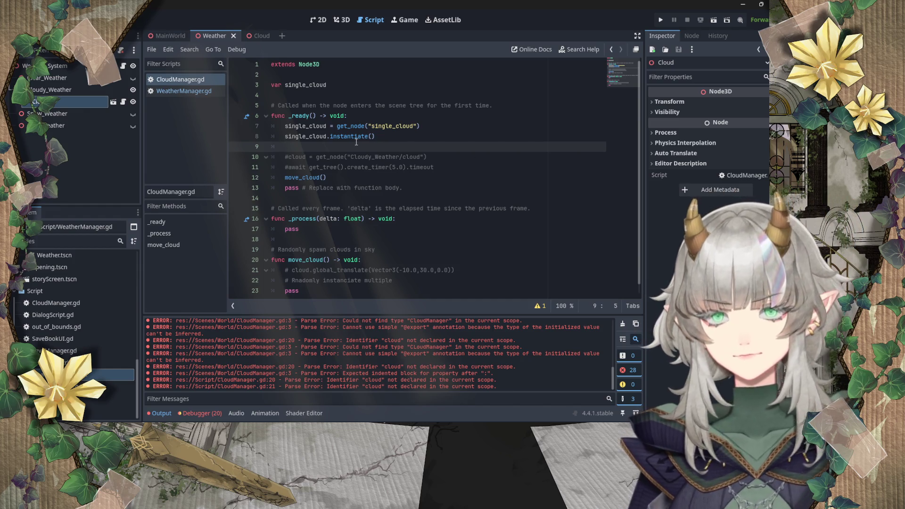
Add add_child(single_cloud) below the instantiate call
text(adde_)
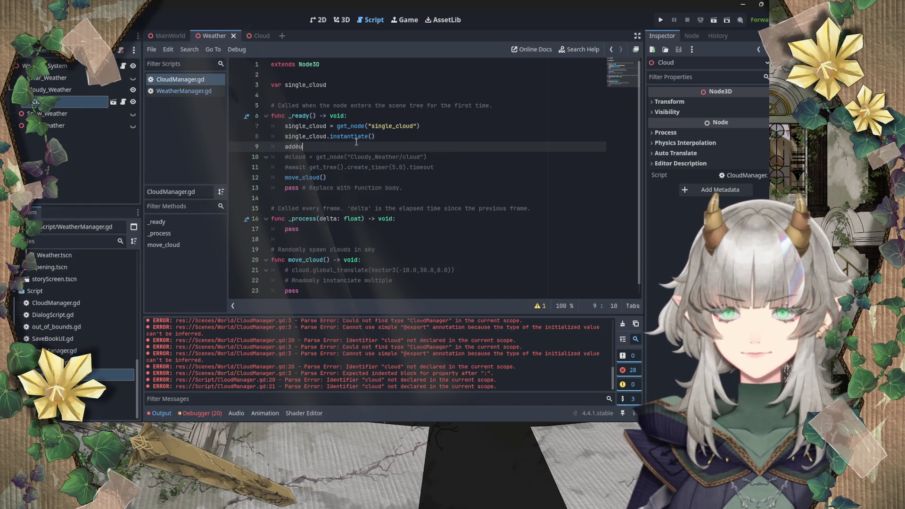
key(BackSpace)
text(_child()
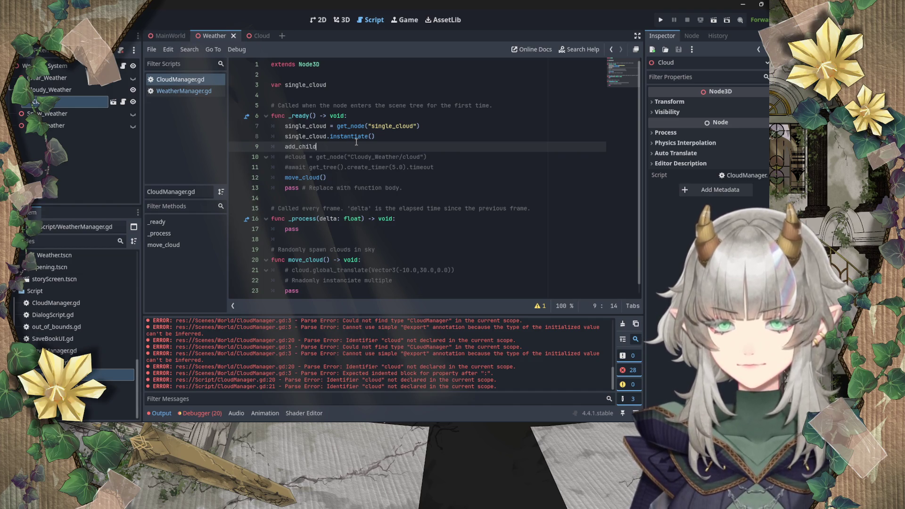
text(single_cloud)
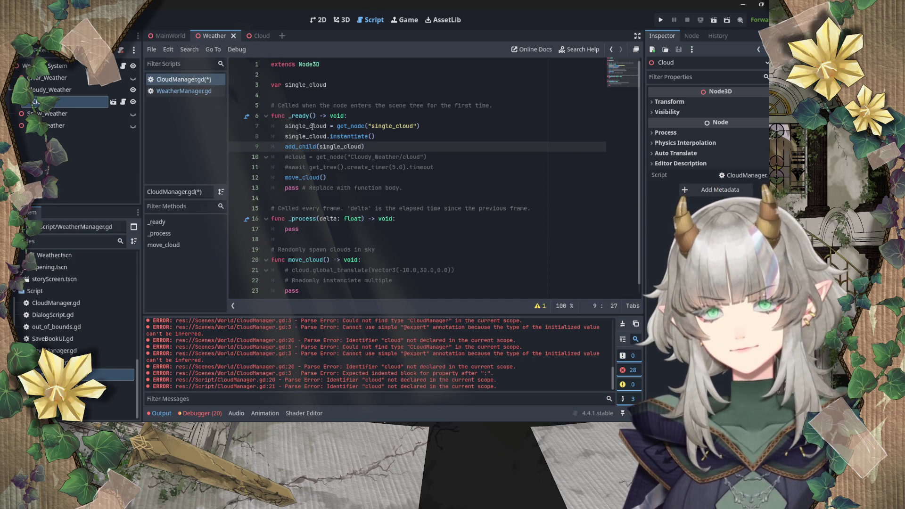
Change single_cloud on line 7 to single_cloud_node and save the script
click(327, 126)
text(_node)
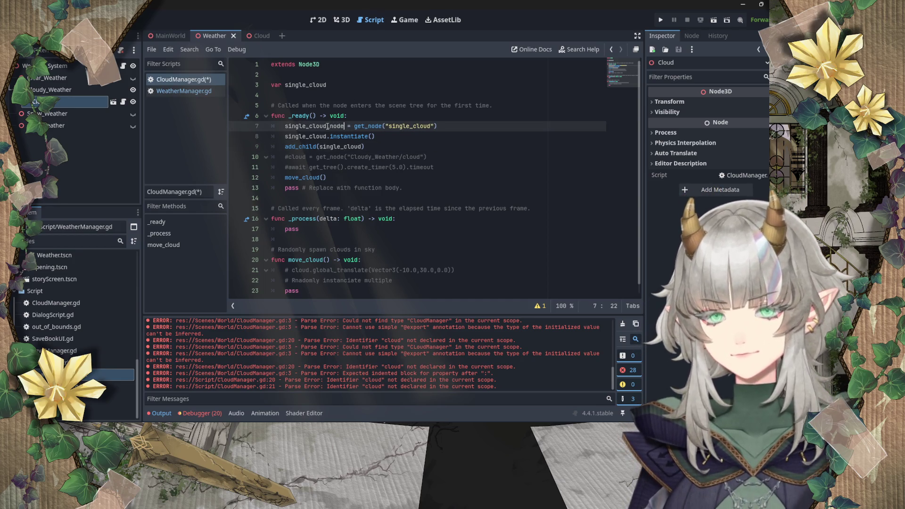
key(Down)
key(End)
key(ctrl+s)
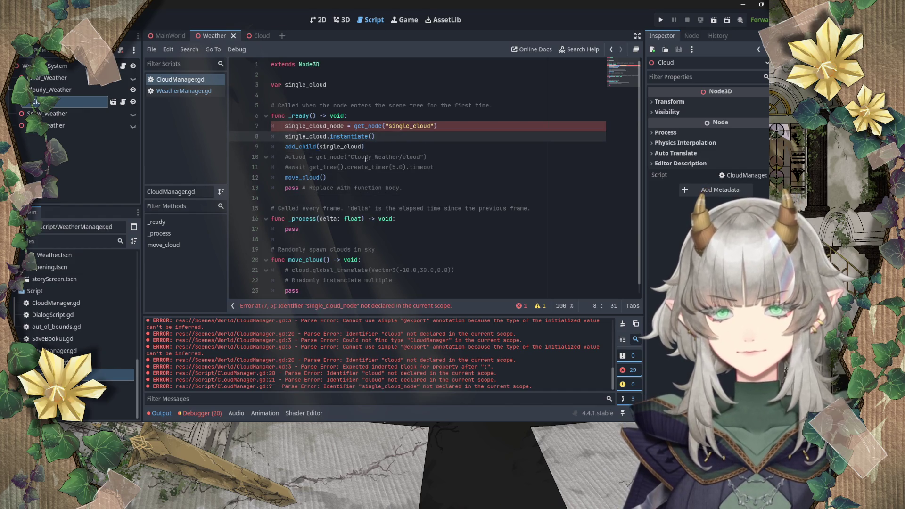
Check the single_cloud declaration, then remove _node so line 7 assigns single_cloud
double_click(321, 84)
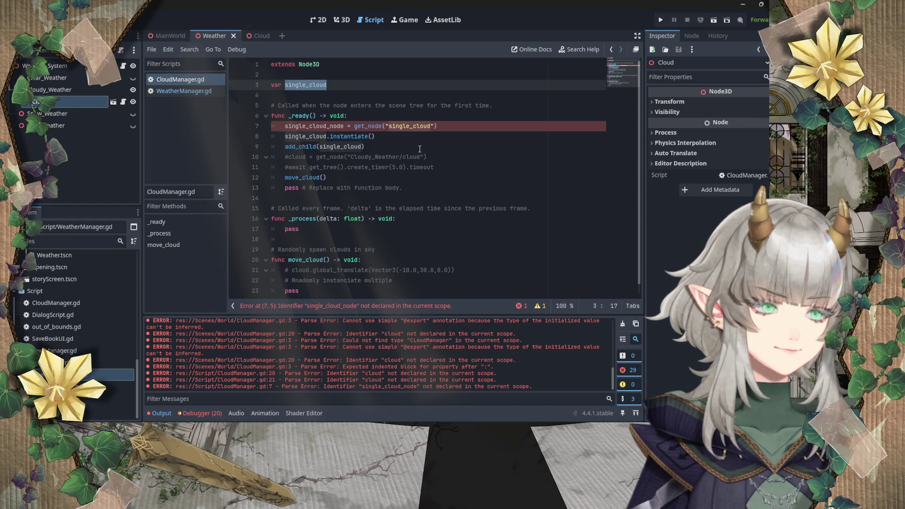
click(309, 85)
double_click(309, 85)
click(349, 85)
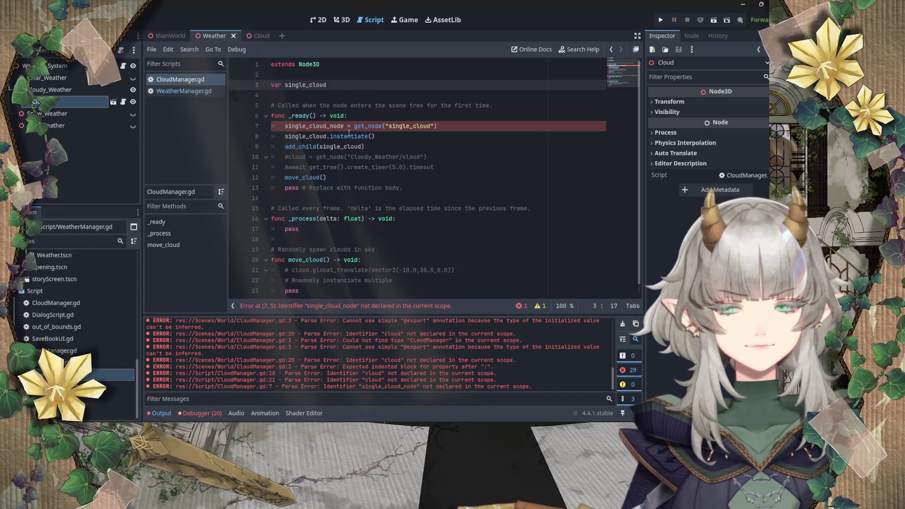
drag(332, 126, 351, 126)
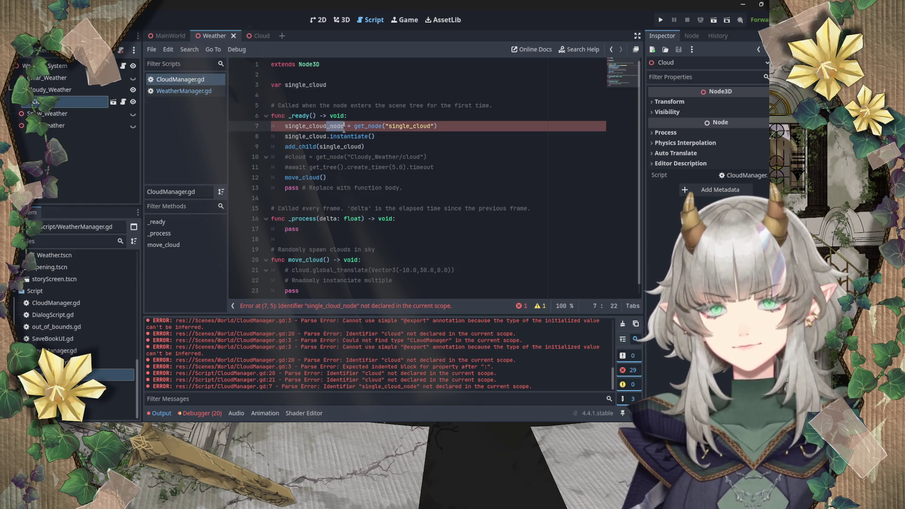
key(BackSpace)
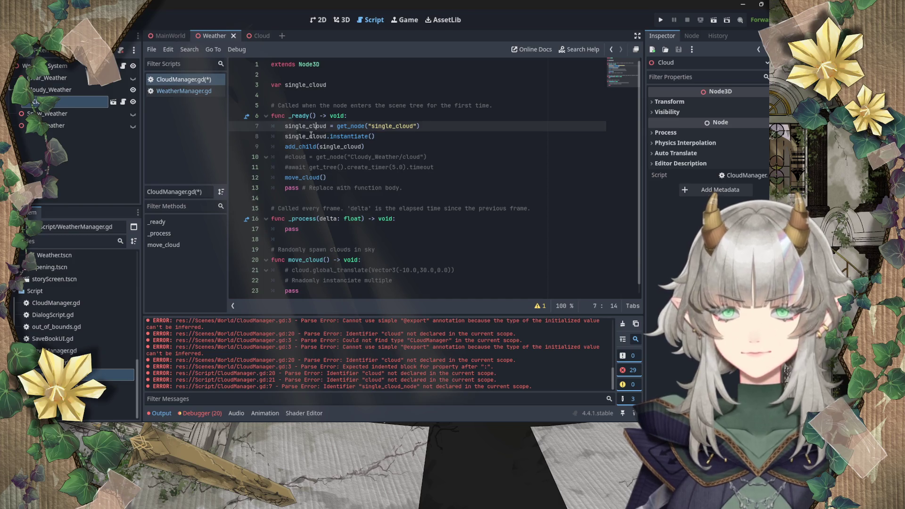
Open a new blank line after the instantiate call on line 8
double_click(305, 137)
triple_click(379, 147)
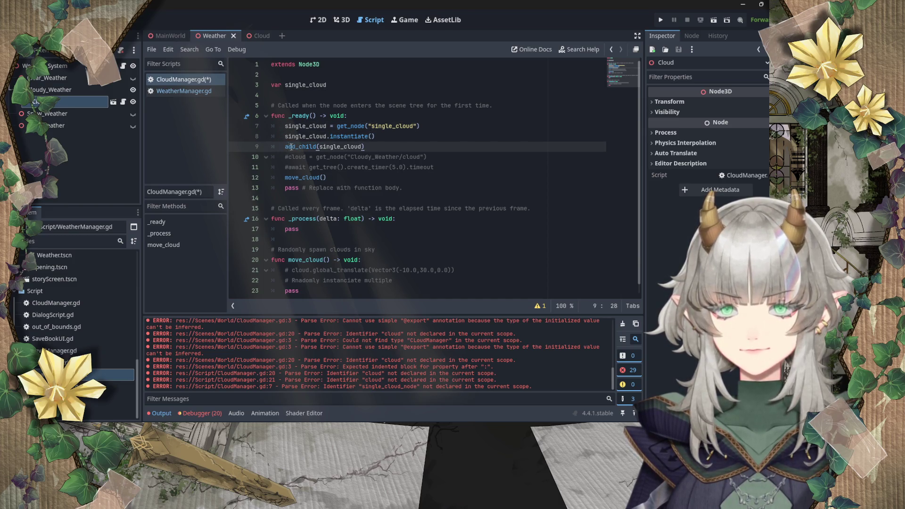
click(417, 140)
click(389, 149)
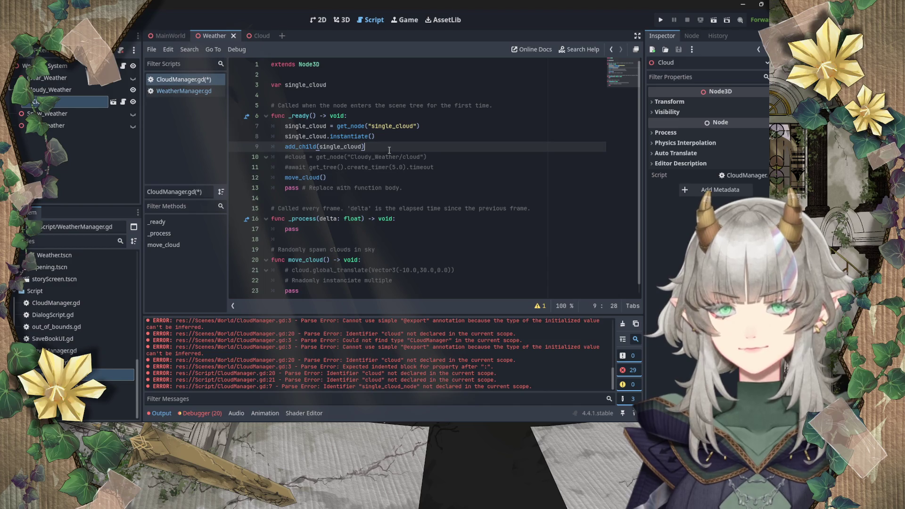
click(398, 126)
click(398, 123)
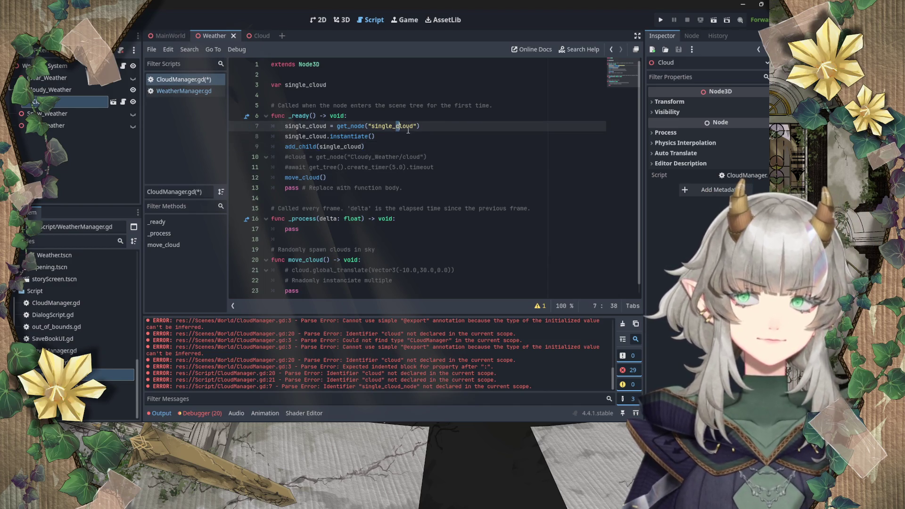
click(410, 136)
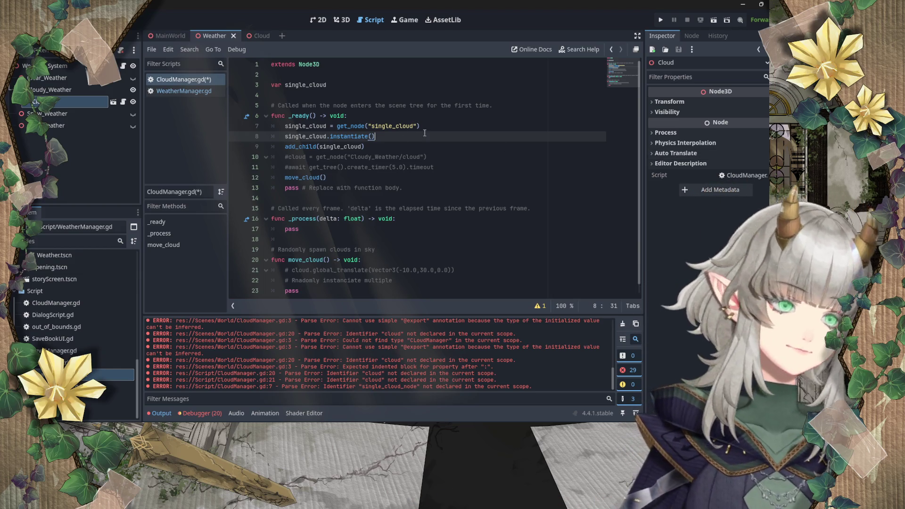
key(Return)
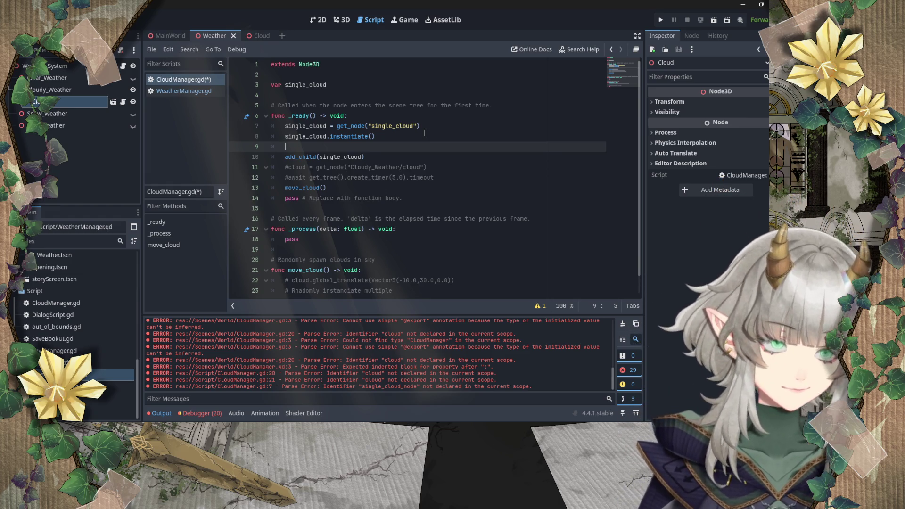
Enter single_cloud.initialize() on line 9 via autocomplete, then run the project
text(ingle_cloud)
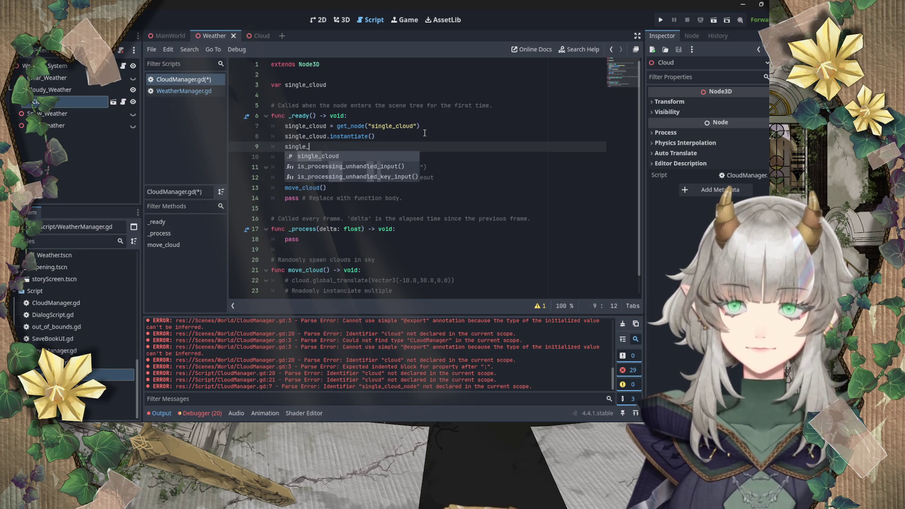
text(.)
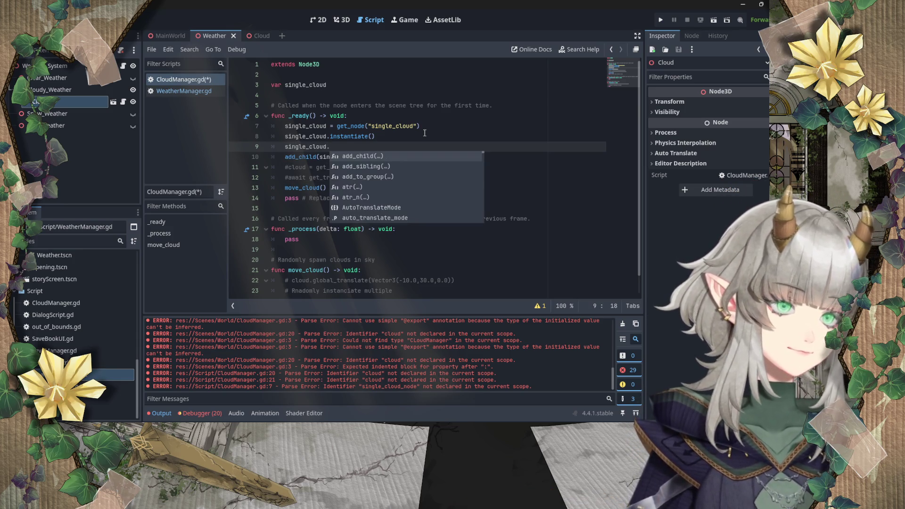
text(initia)
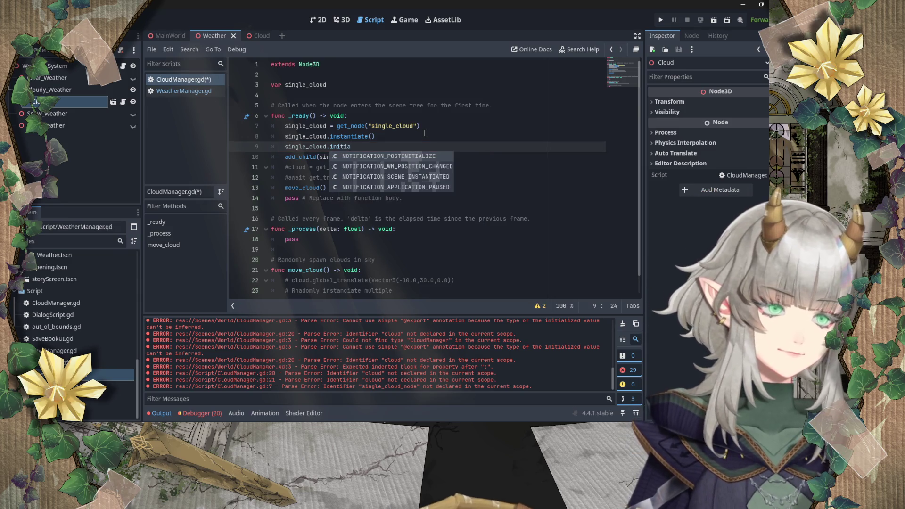
text(liza)
text(e()
key(Return)
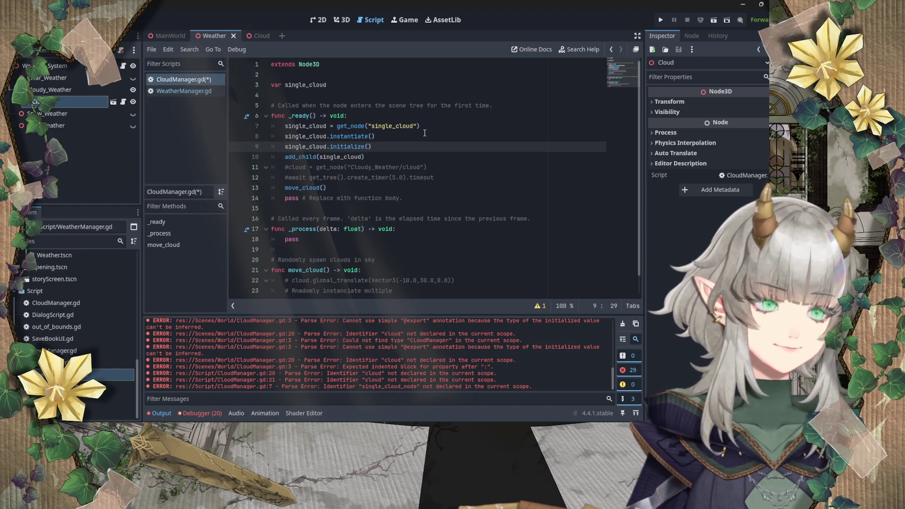
click(399, 146)
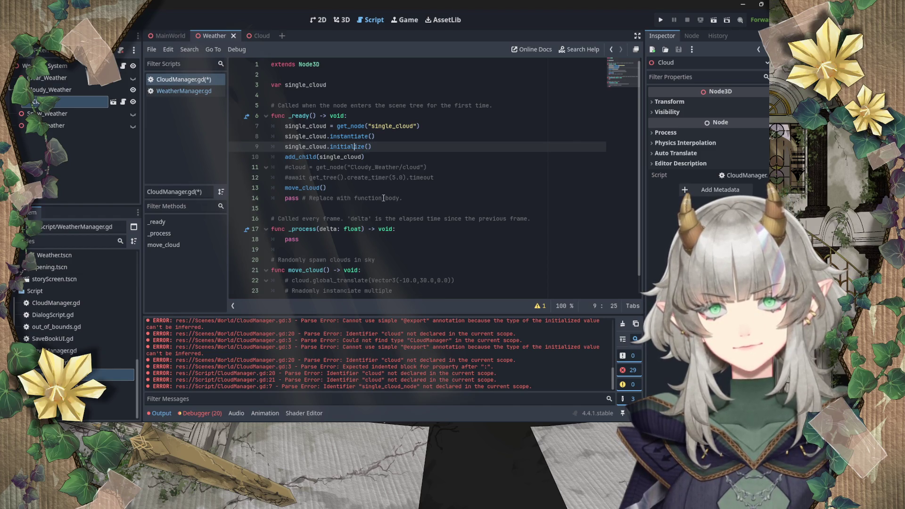
click(407, 149)
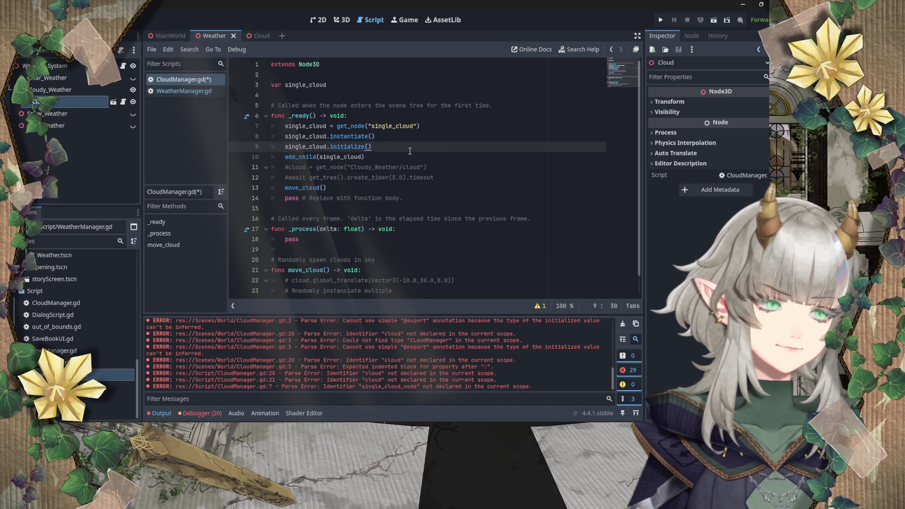
drag(372, 147, 271, 147)
click(443, 169)
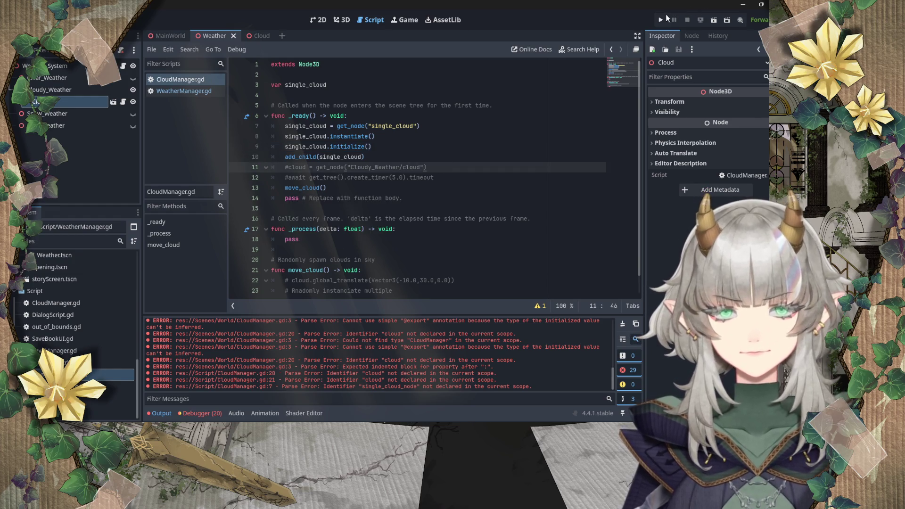
click(660, 20)
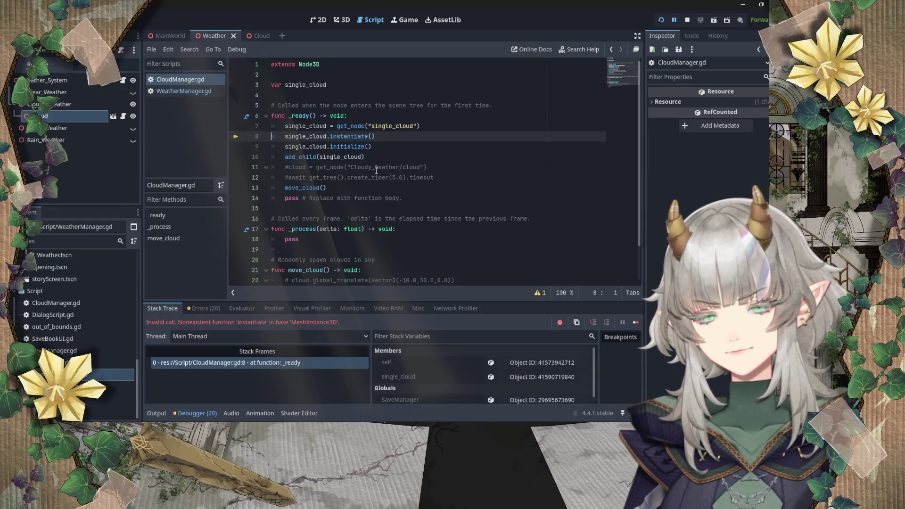
Close the crashed game and examine the failing instantiate() call on line 8
click(378, 158)
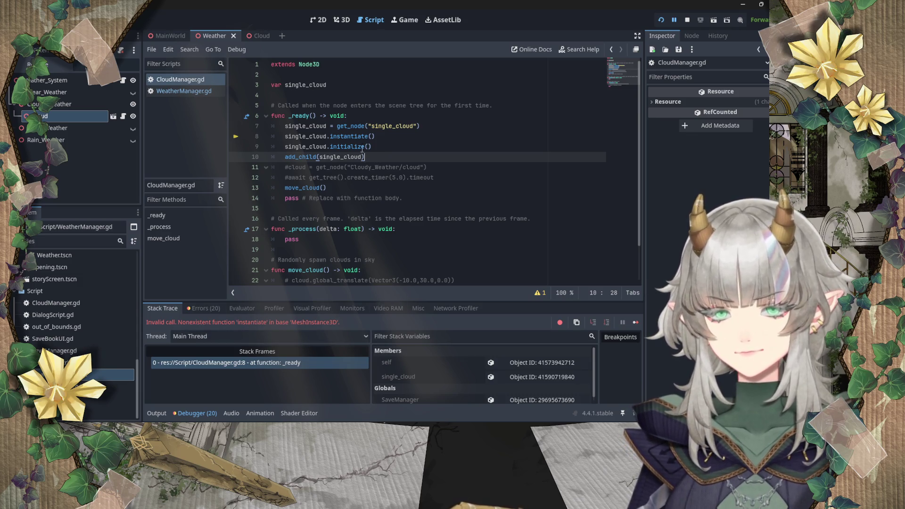
double_click(348, 137)
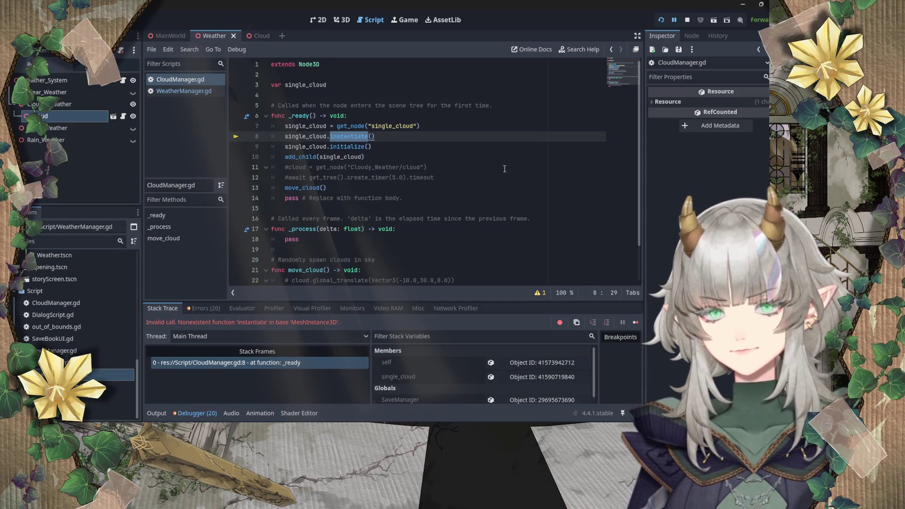
text(instantiate)
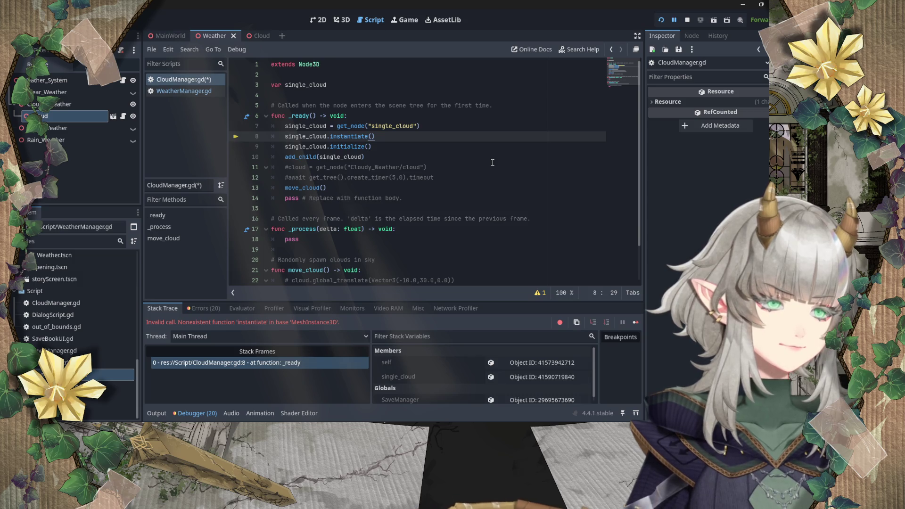
click(460, 170)
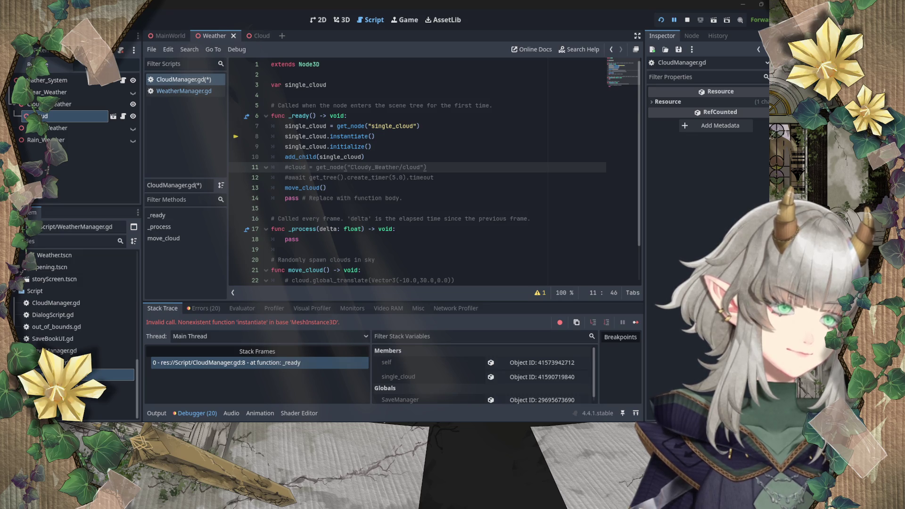
click(360, 157)
double_click(352, 135)
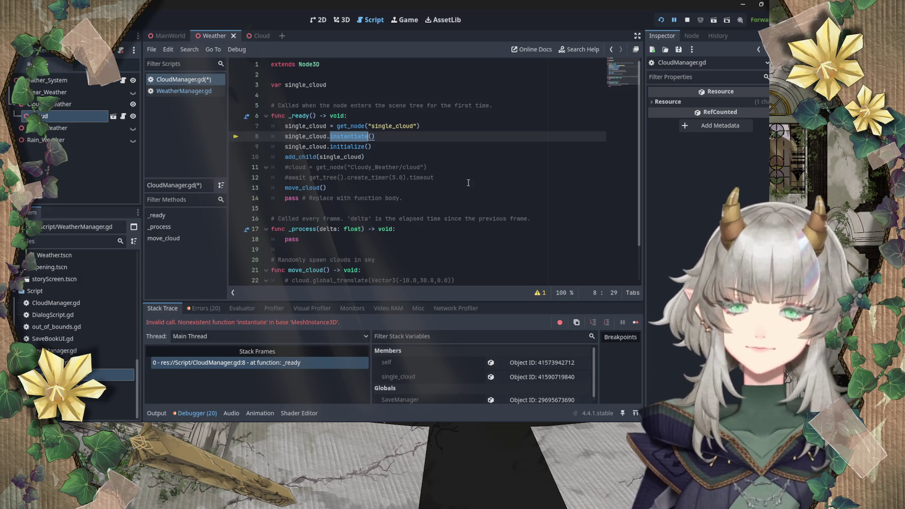
click(481, 169)
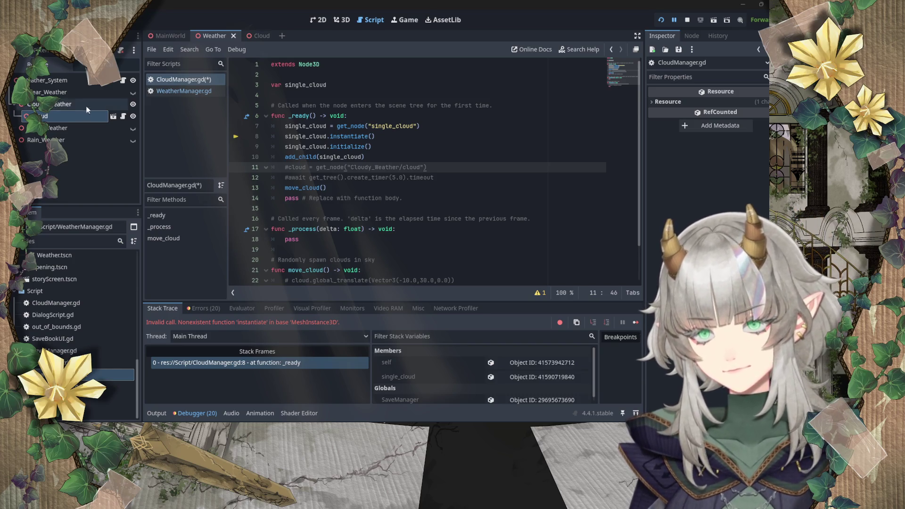
Switch to the Cloud scene tab to view its single_cloud child node
click(250, 35)
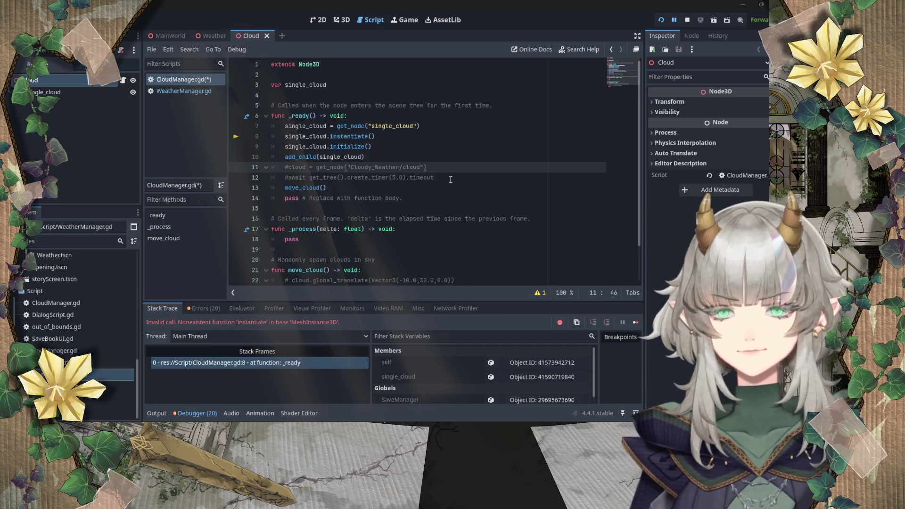
Start a new line at the top of _ready, typing then erasing a for i in range(count): header
click(394, 137)
click(354, 97)
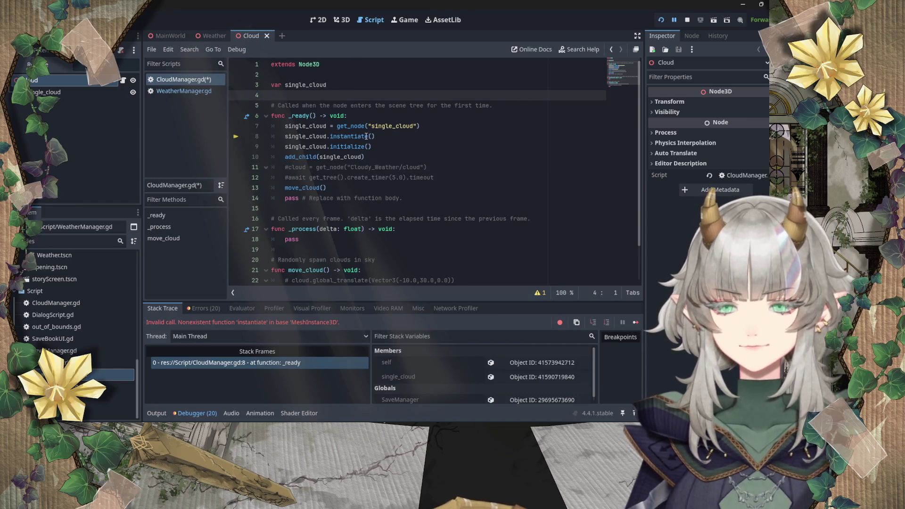
click(369, 116)
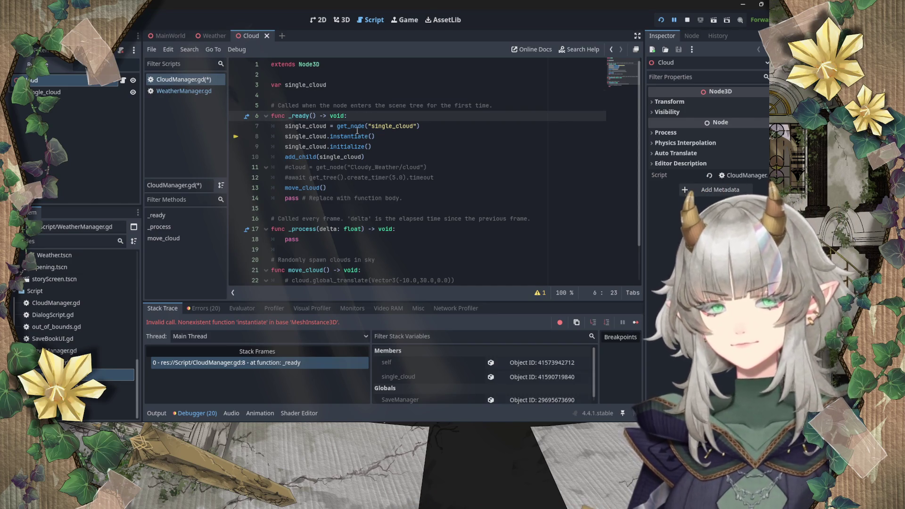
mouse_move(357, 130)
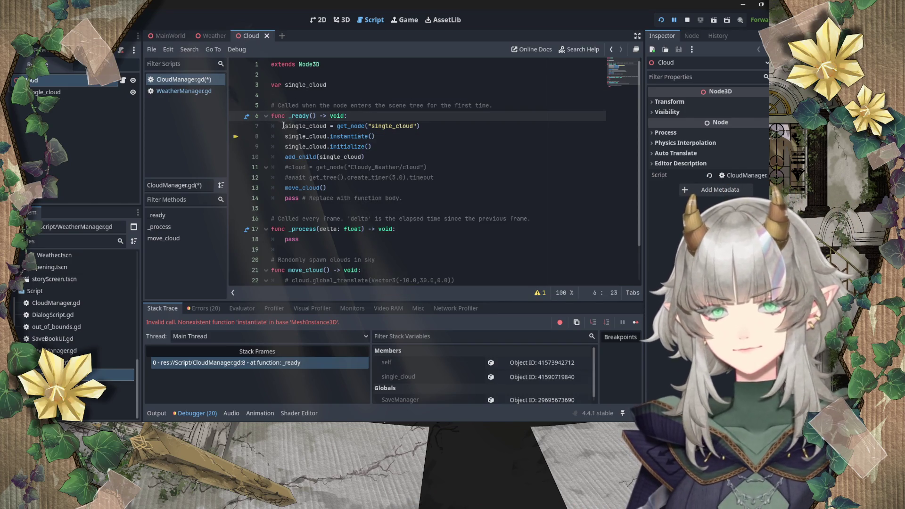
key(Return)
text(for )
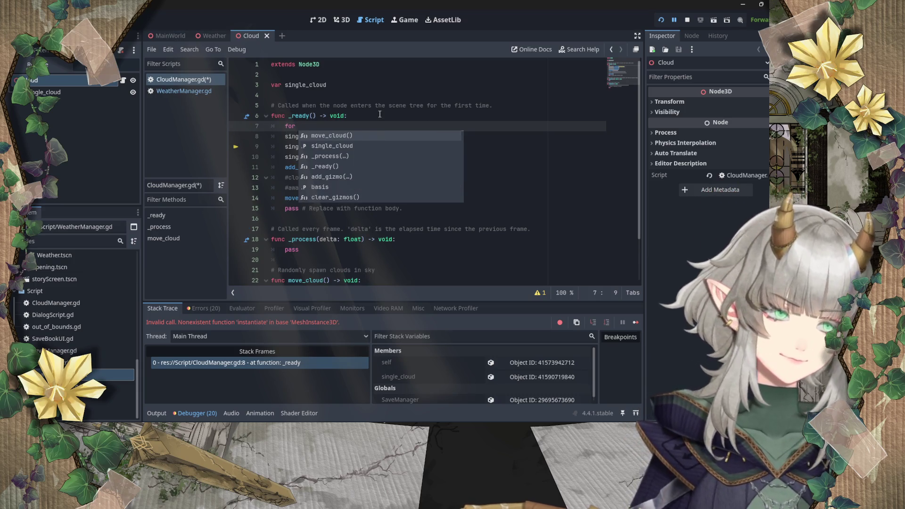
text(1 in)
key(BackSpace)
key(BackSpace)
key(BackSpace)
text(i in range)
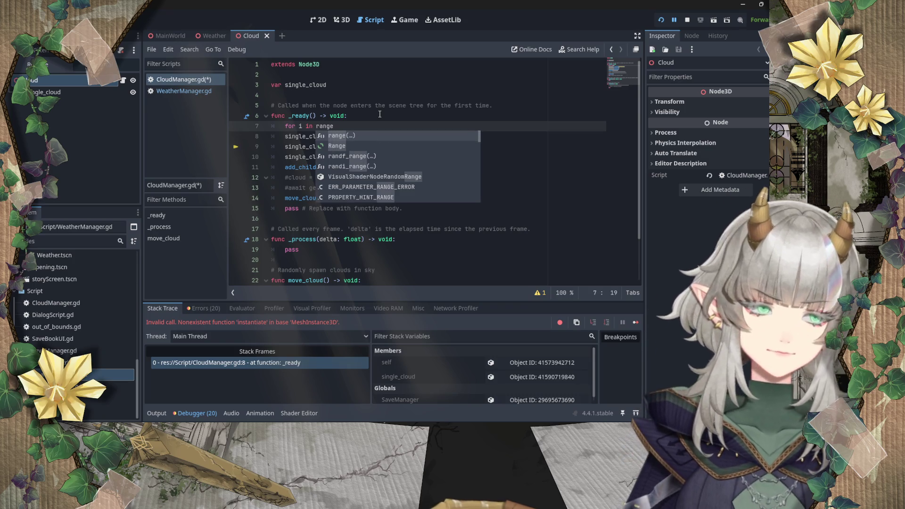
text((count):)
key(BackSpace)
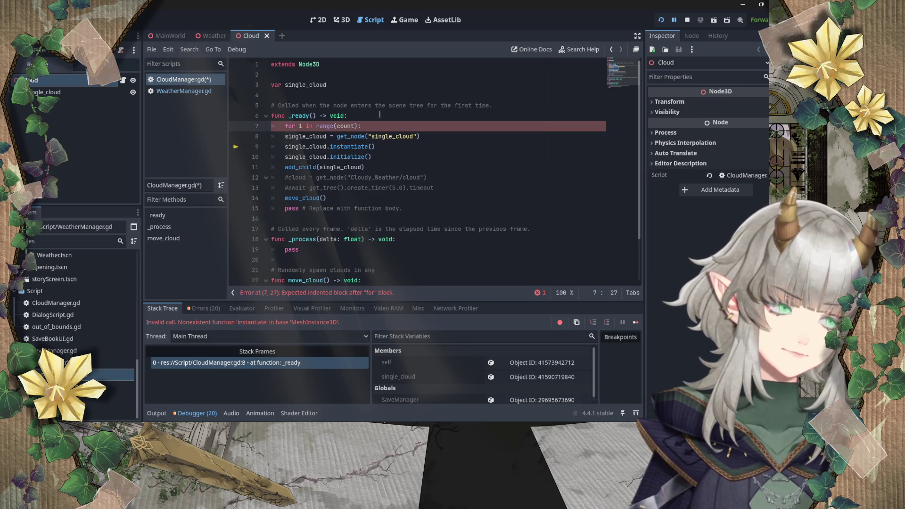
key(BackSpace)
key(BackSpace)
key(BackSpace)
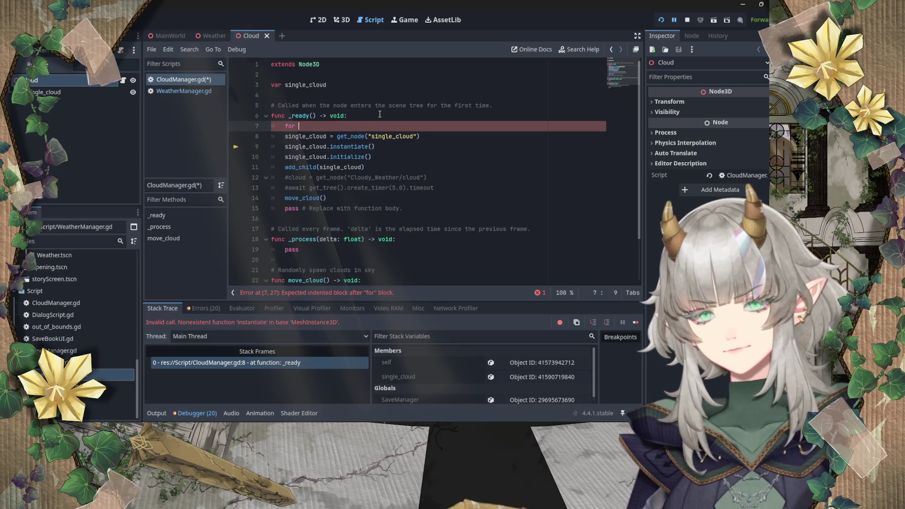
Write the loop header for i in totalSpawn and open a blank line under var single_cloud
key(Return)
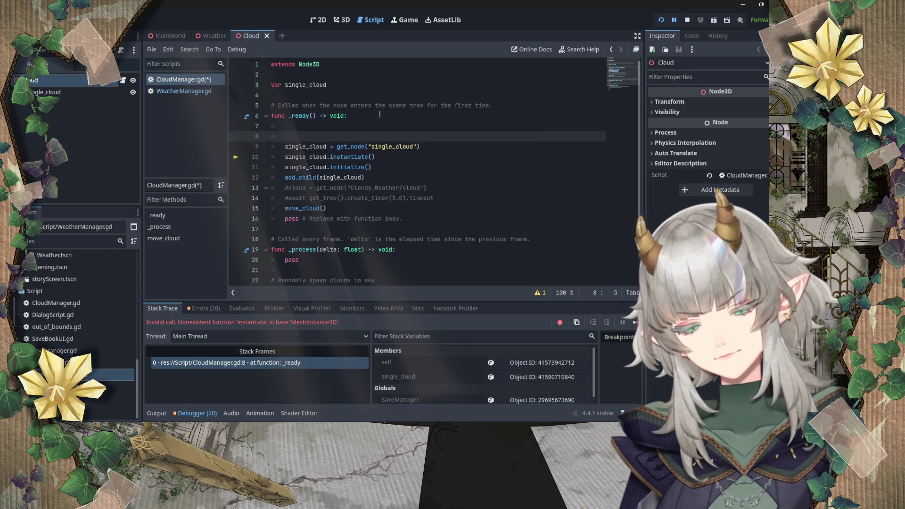
key(Up)
text(for i in )
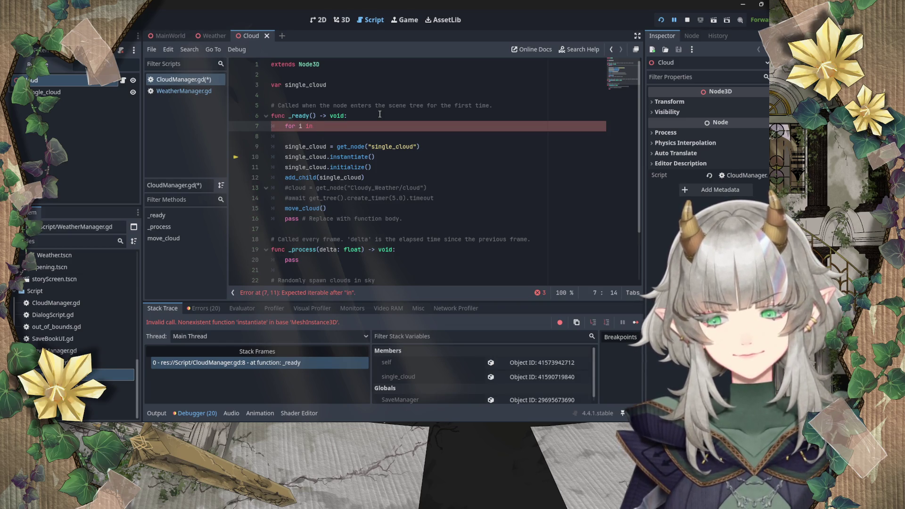
text(totalSpawn:)
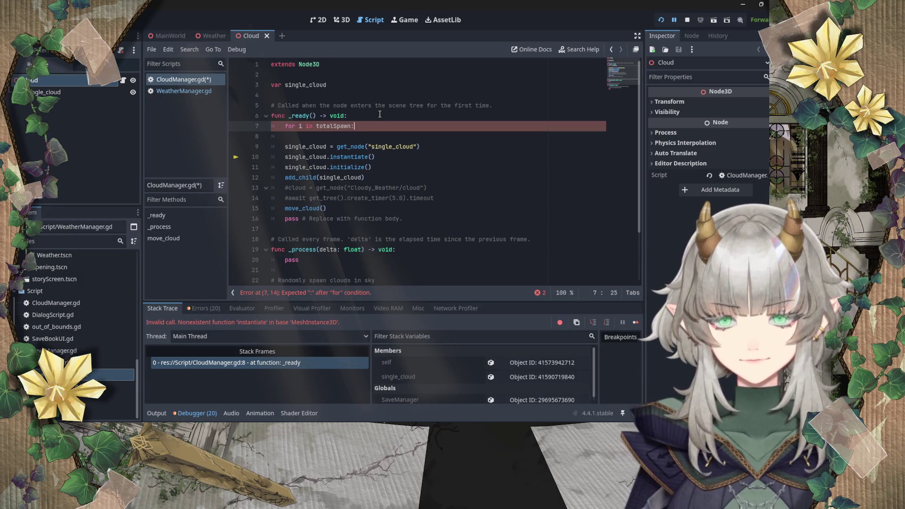
key(Up)
key(Up)
key(Up)
key(Return)
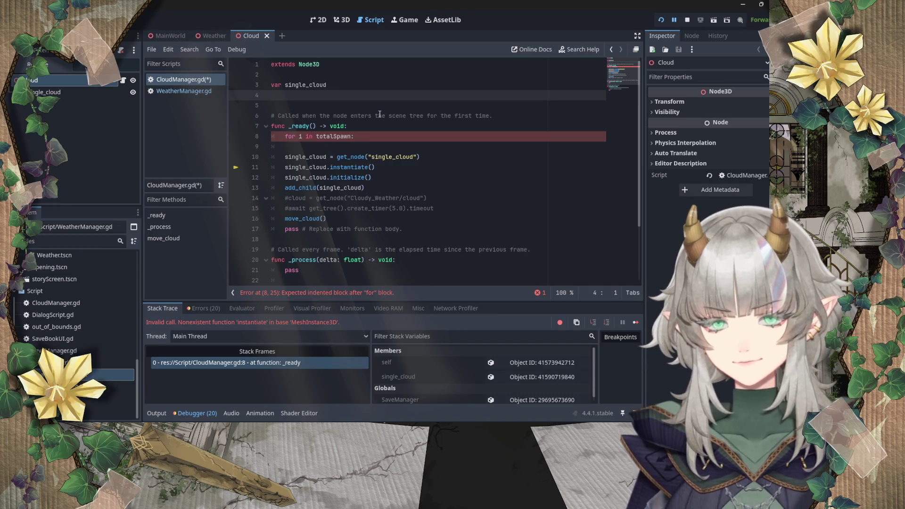
Declare int totalSpawn = 5 on line 4 and save
text(total)
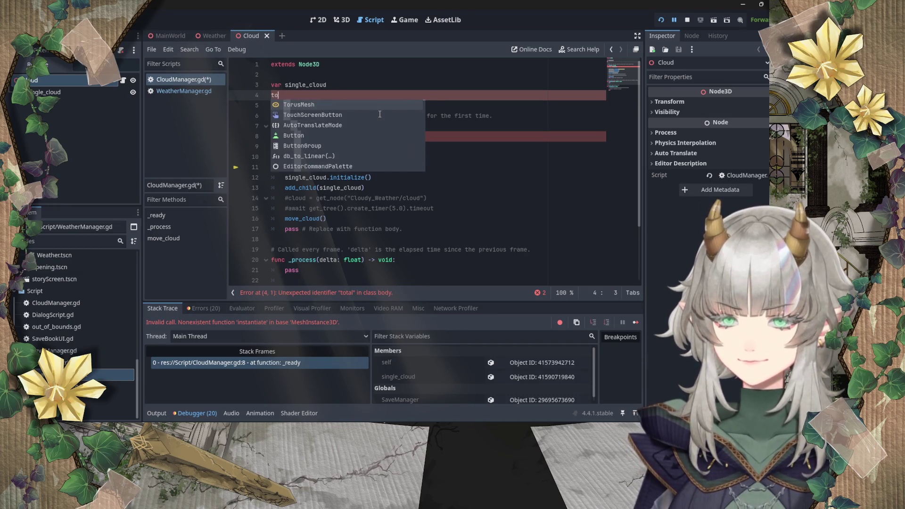
key(ctrl+z)
text(int to)
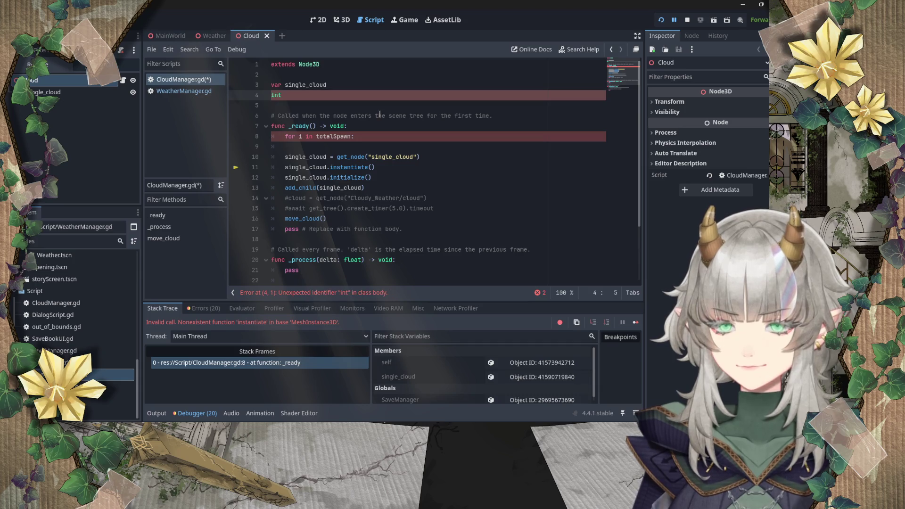
text(talSpa)
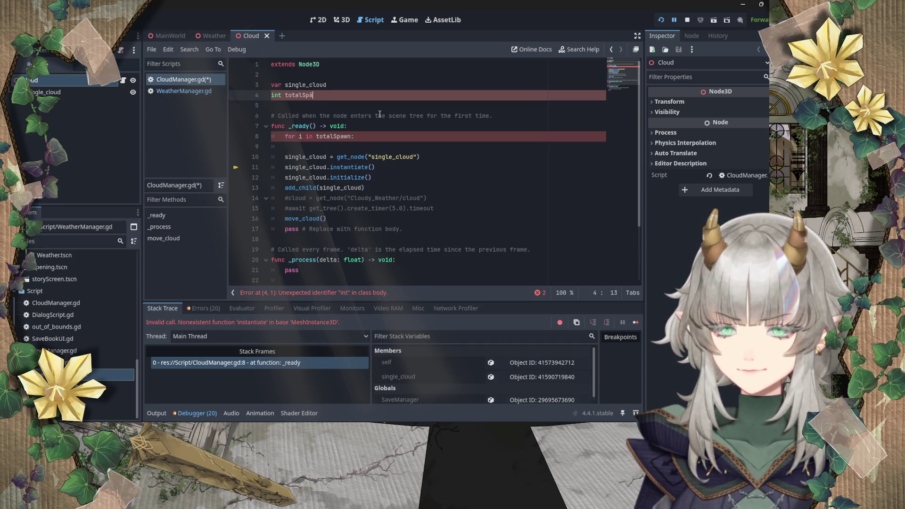
text(wn = 5)
key(ctrl+s)
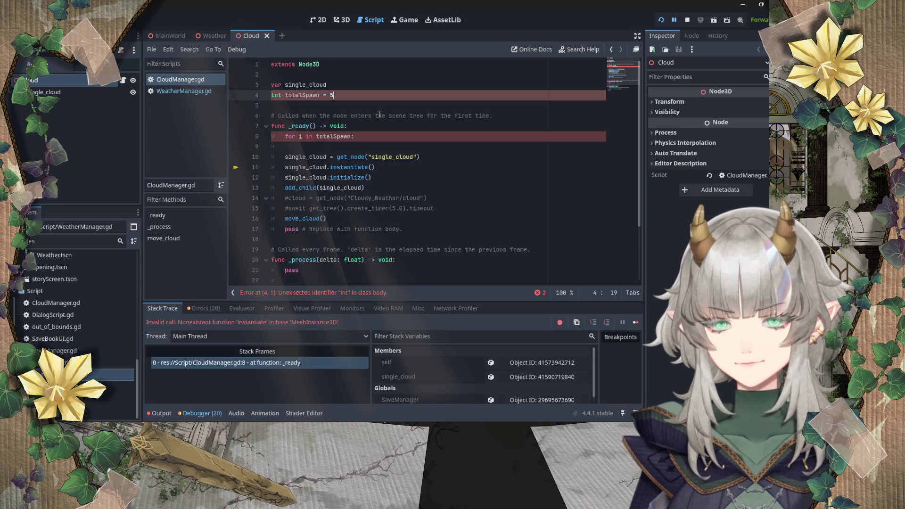
Change the totalSpawn declaration to type float with value 5.0
click(281, 94)
scroll(427, 162, down, 2)
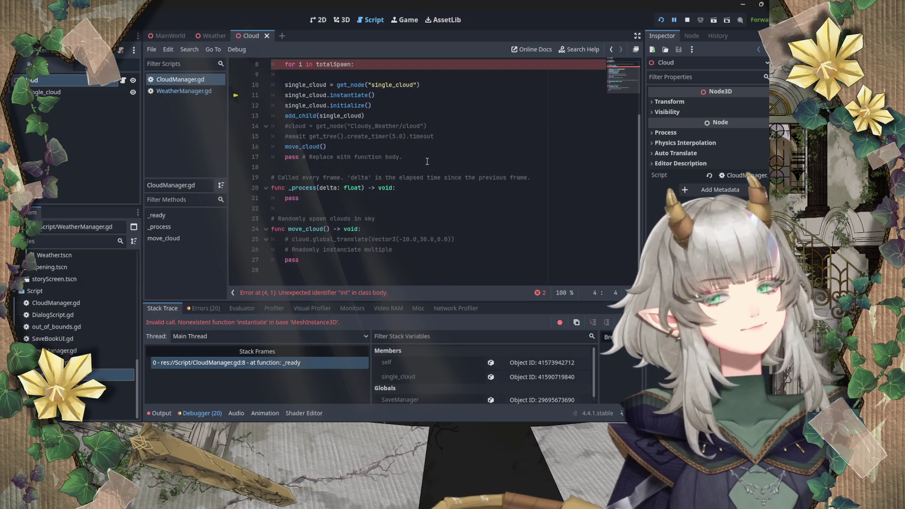
scroll(427, 161, up, 3)
key(BackSpace)
key(BackSpace)
key(BackSpace)
text(float totalSpawn = 5)
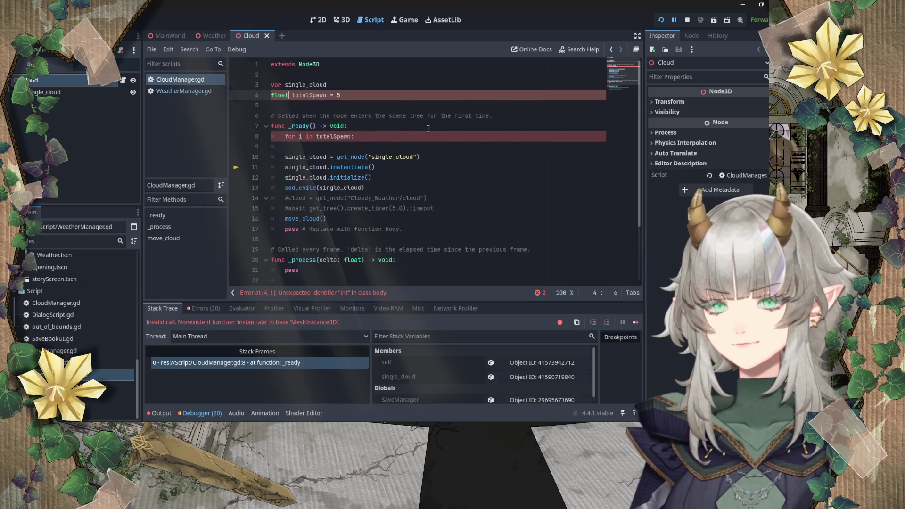
click(396, 94)
text(.0)
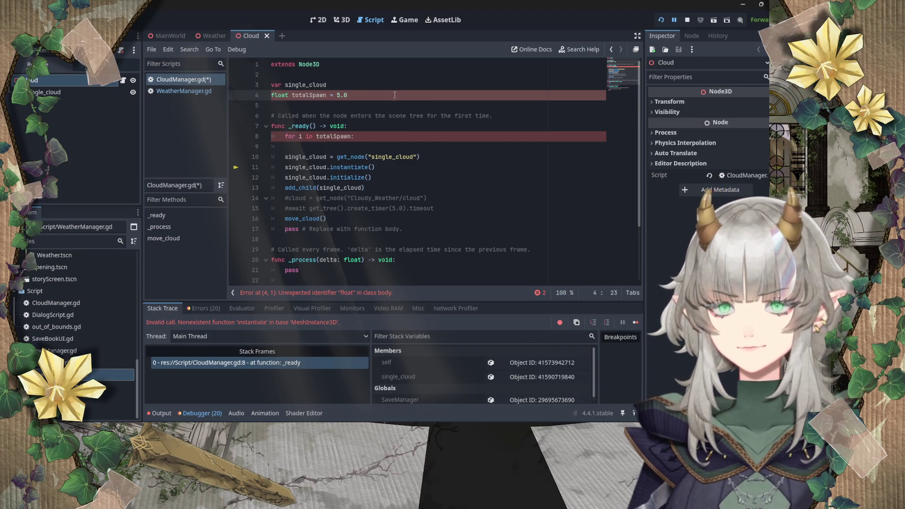
Move the type annotation after the name so line 4 reads totalSpawn : float 5.0
click(422, 140)
click(314, 95)
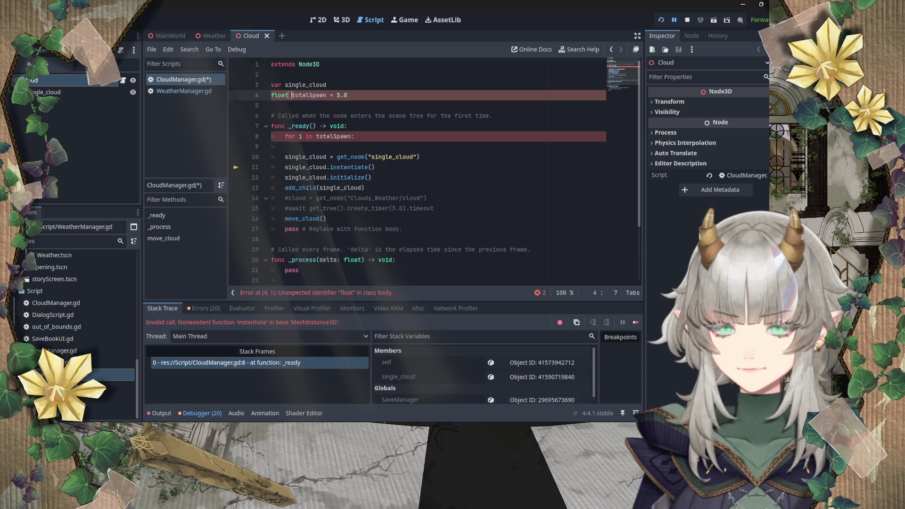
drag(292, 95, 271, 95)
key(BackSpace)
click(314, 95)
key(BackSpace)
text(: float)
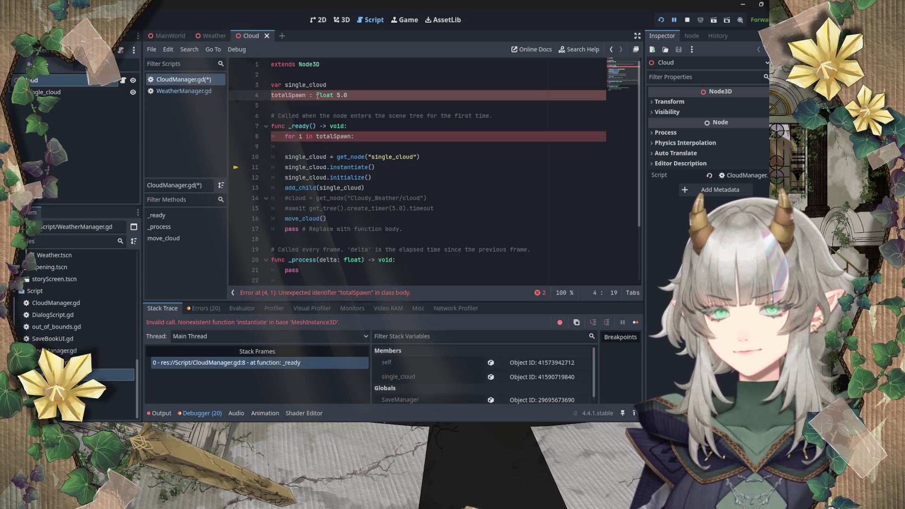
Open NPC.gd, select its var search_timer: float = 0.0 declaration, and go back to CloudManager.gd
click(170, 91)
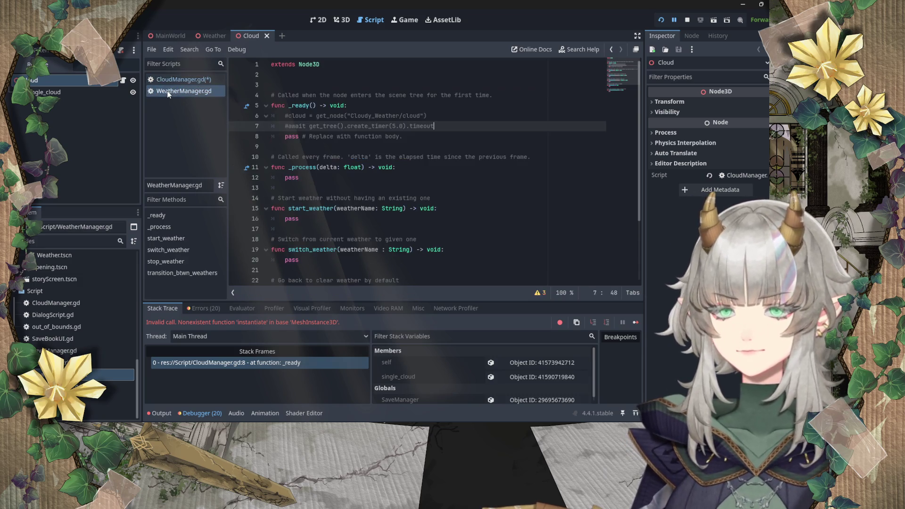
click(179, 82)
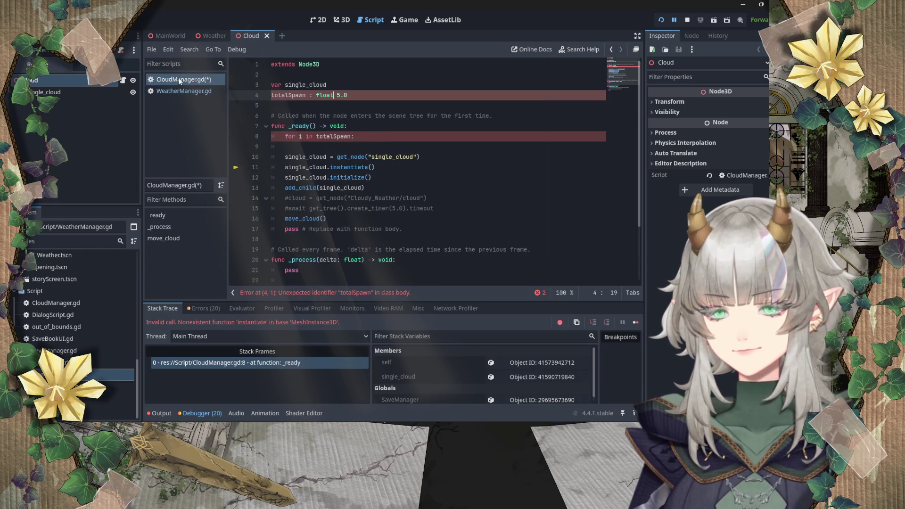
scroll(58, 332, down, 5)
scroll(59, 331, up, 2)
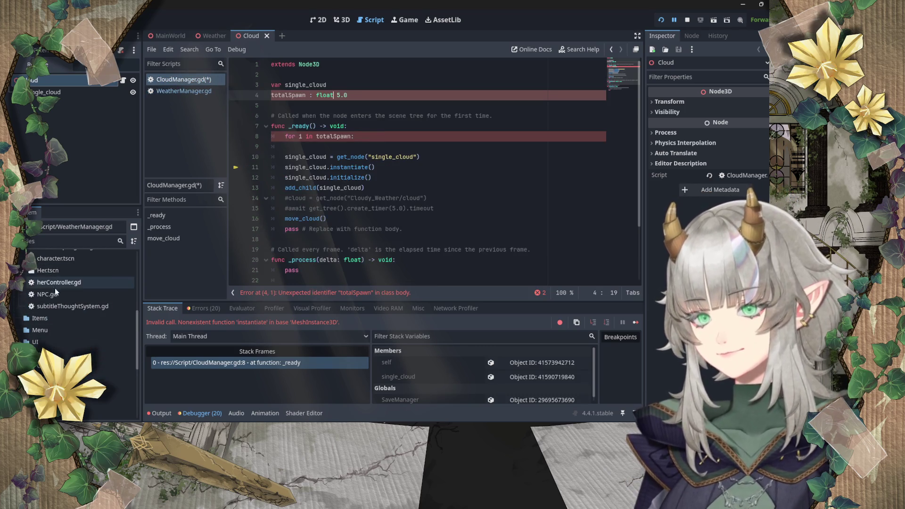
double_click(47, 293)
scroll(428, 156, up, 20)
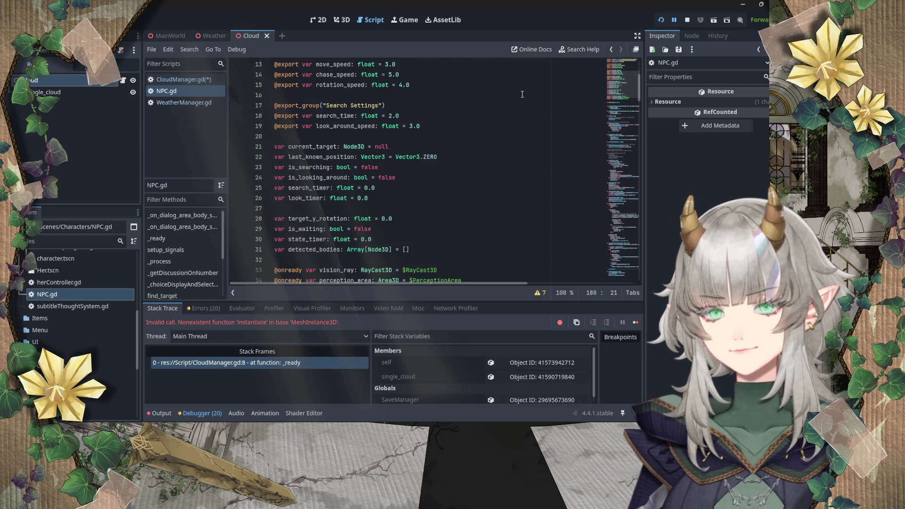
drag(300, 147, 499, 156)
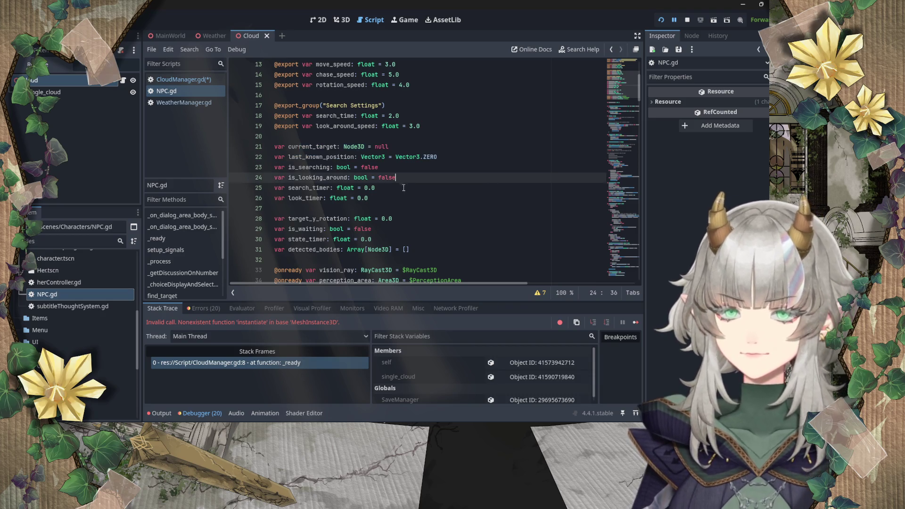
drag(402, 188, 210, 188)
key(ctrl+c)
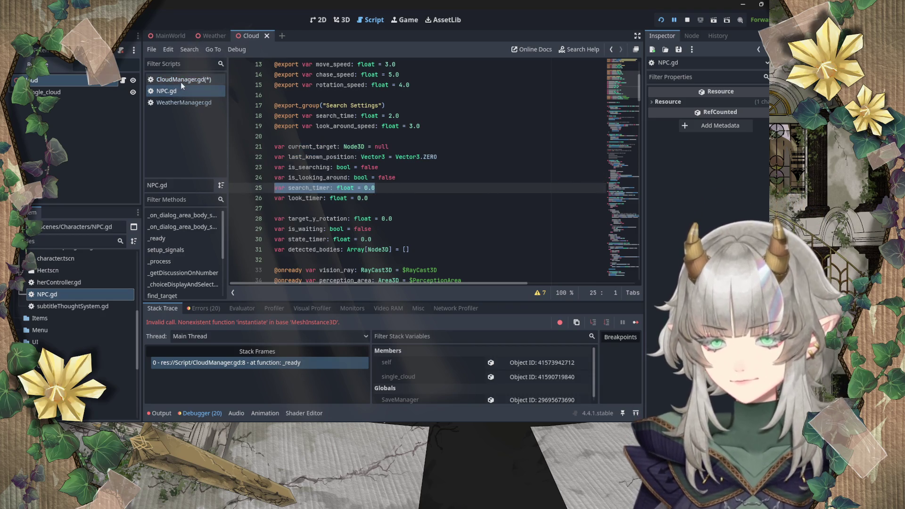
click(183, 80)
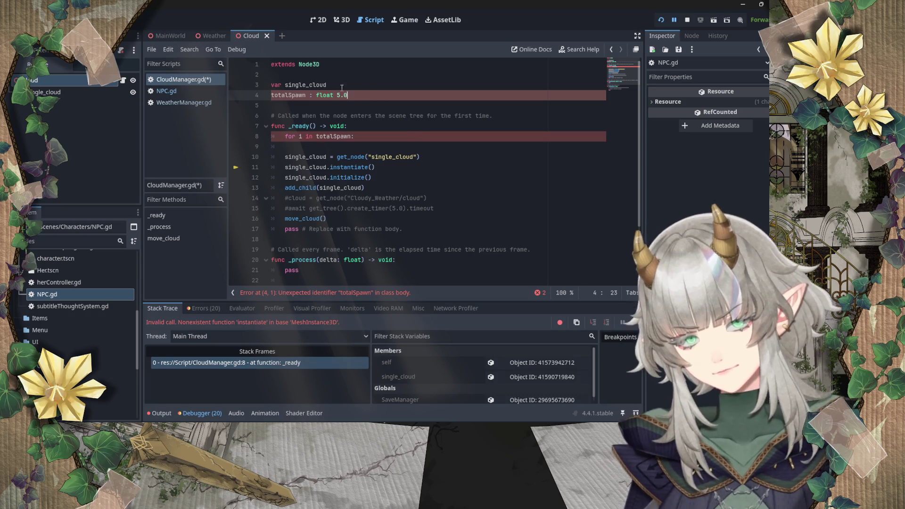
Paste the declaration below line 3 and make it var totalSpawn: float = 5.0
click(342, 85)
key(Return)
key(ctrl+v)
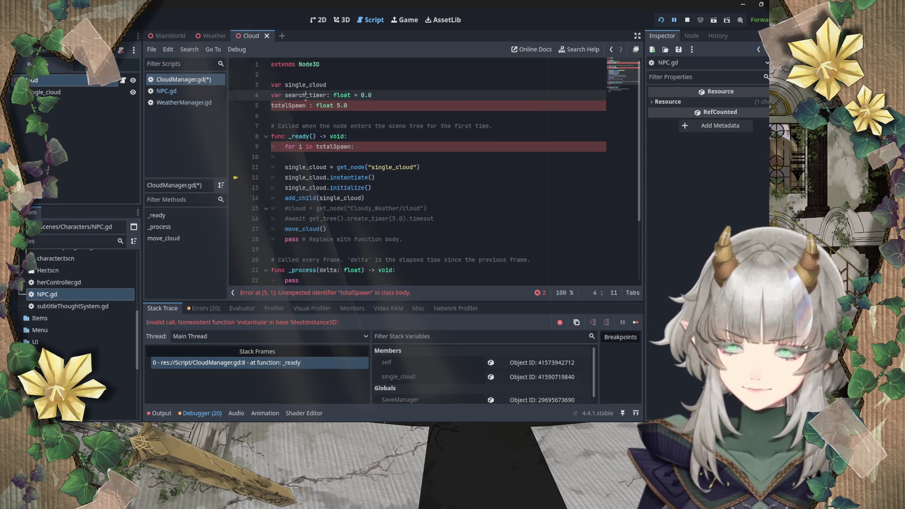
double_click(290, 106)
key(ctrl+c)
double_click(304, 95)
key(ctrl+v)
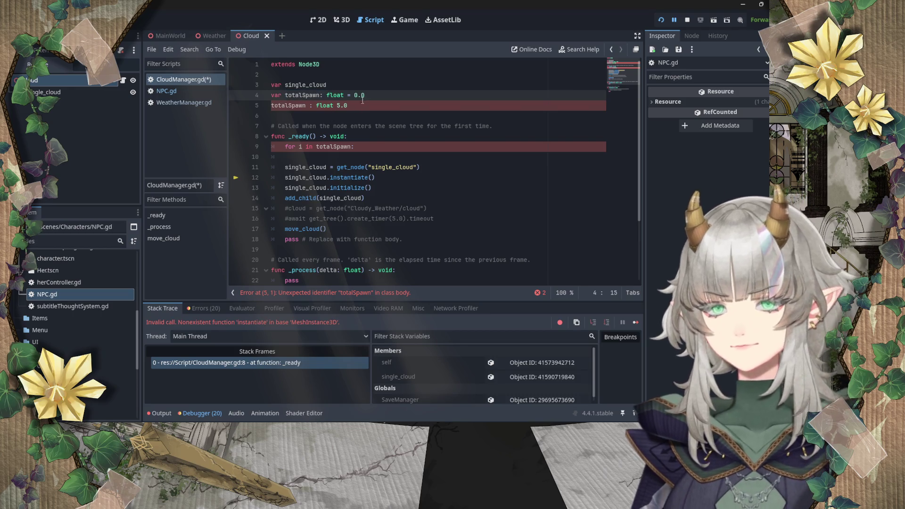
double_click(356, 95)
text(5)
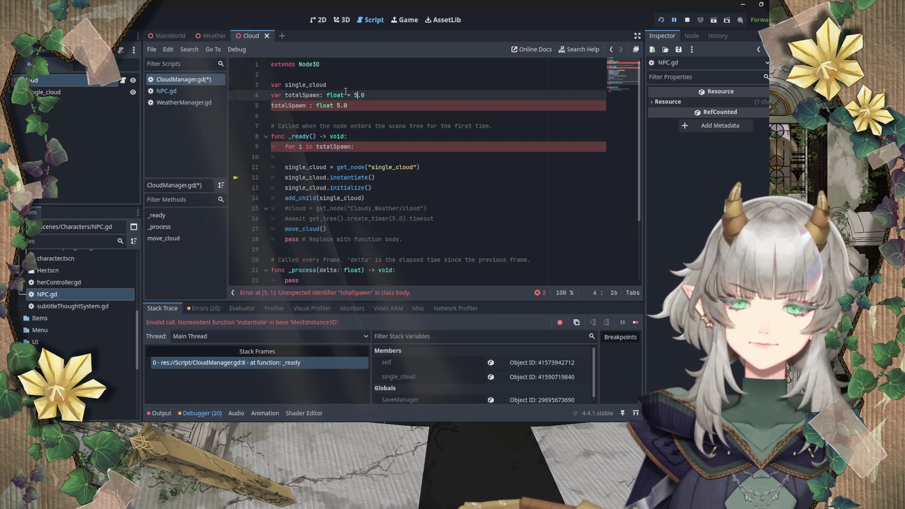
Delete the broken totalSpawn line and indent line 9 into the loop body
click(349, 106)
key(shift+Home)
key(BackSpace)
key(BackSpace)
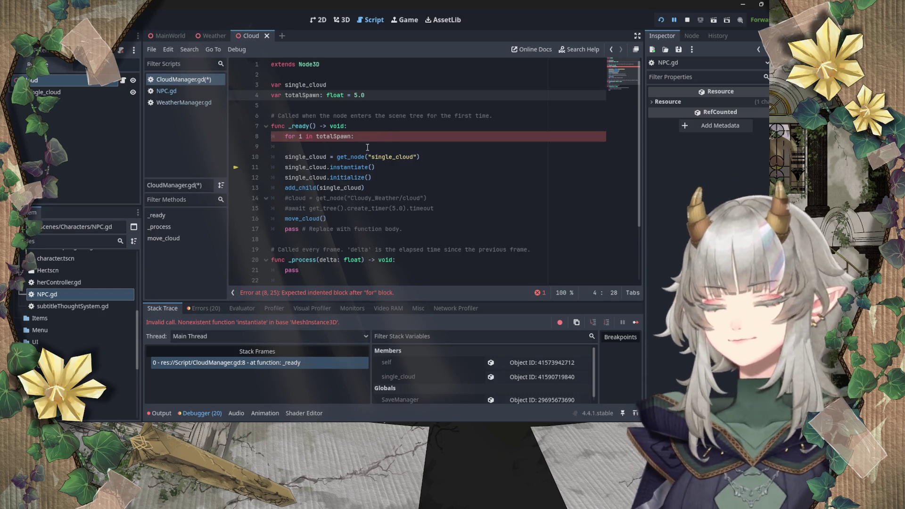
click(306, 147)
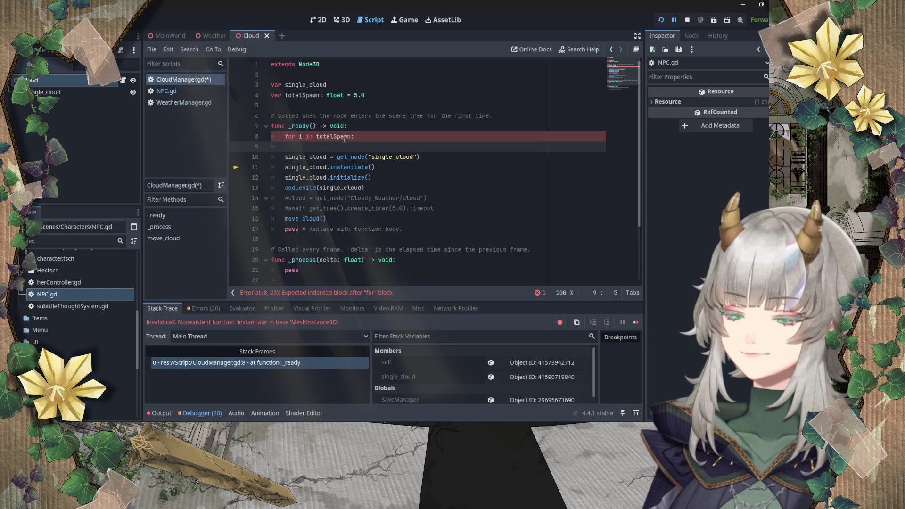
key(Return)
key(Up)
key(Tab)
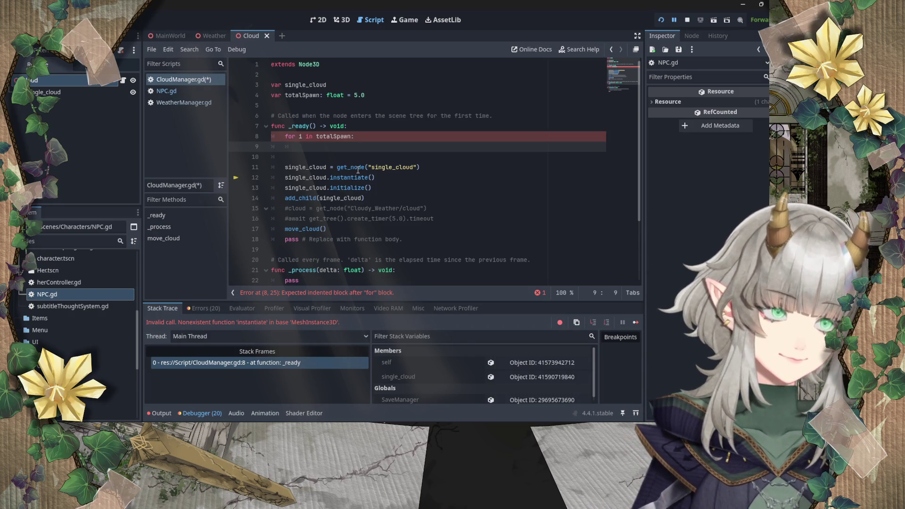
key(Up)
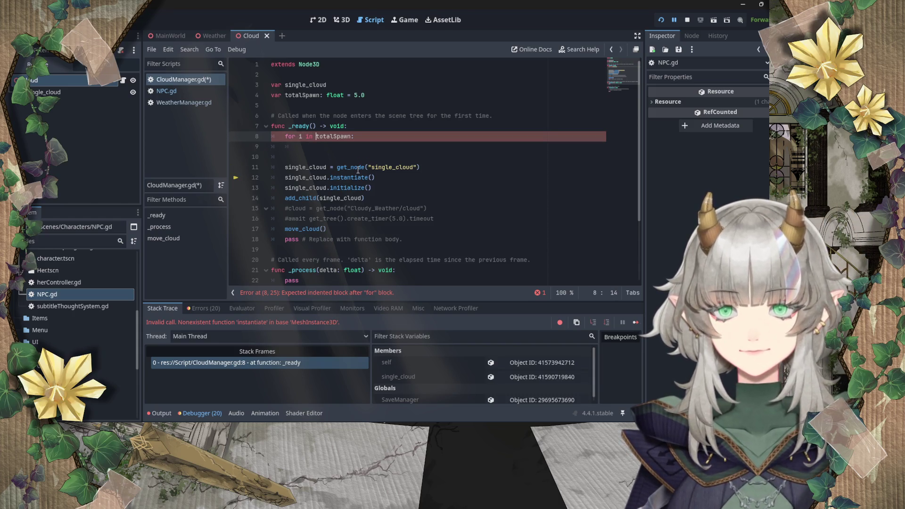
Finish the header as for i in (totalSpawn):, stop the game, and begin the var instance line
text(()
key(ctrl+Right)
text())
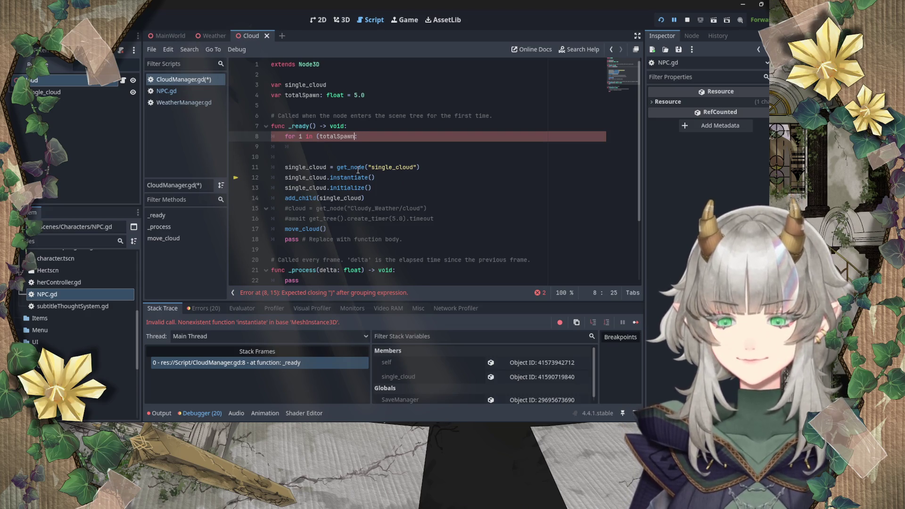
key(Down)
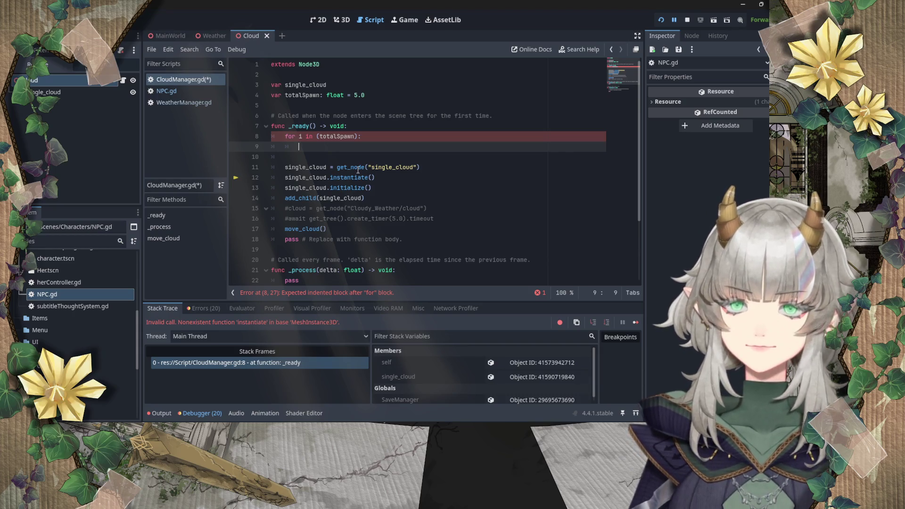
click(687, 21)
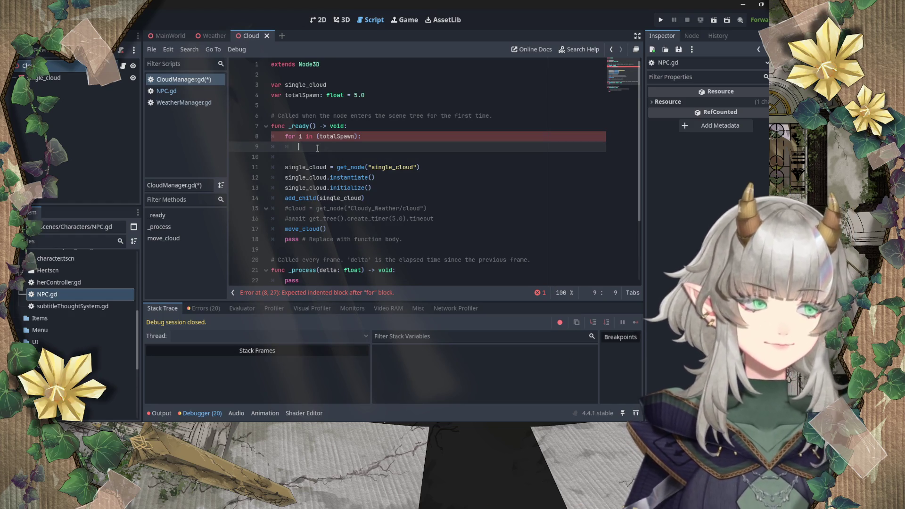
text(r instan)
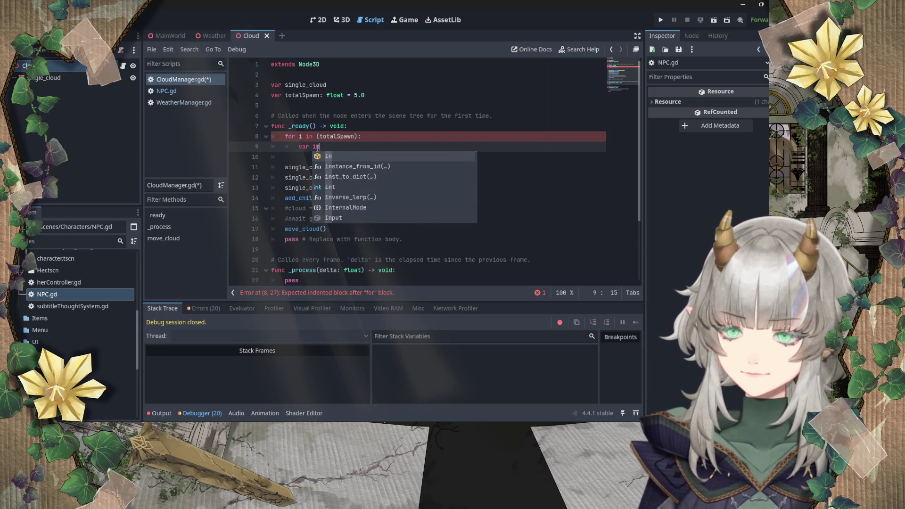
text(ce =) )
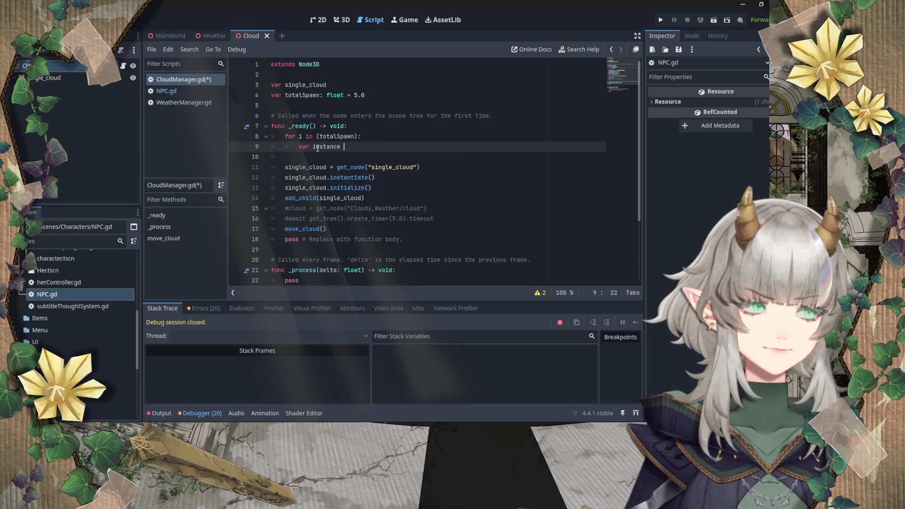
text(eshIn)
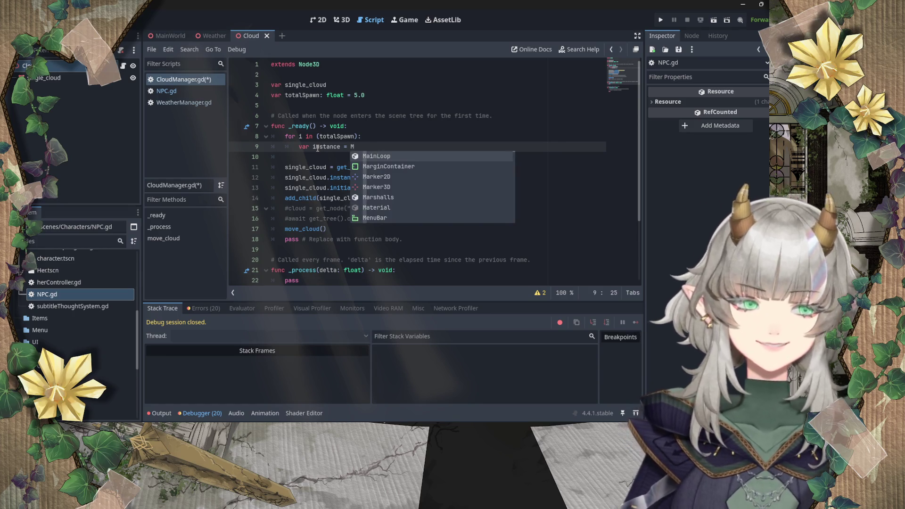
Complete var instance = MeshInstance3D.new() in the loop and save the script
key(Down)
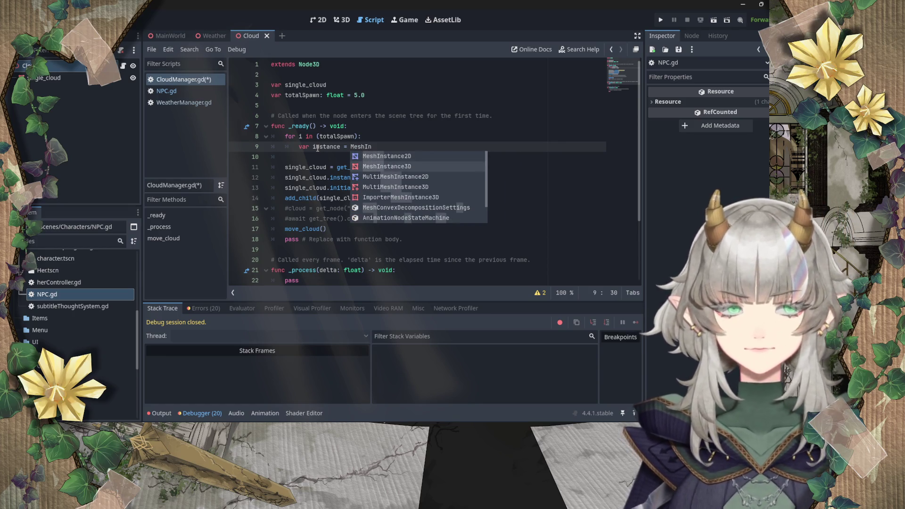
key(Return)
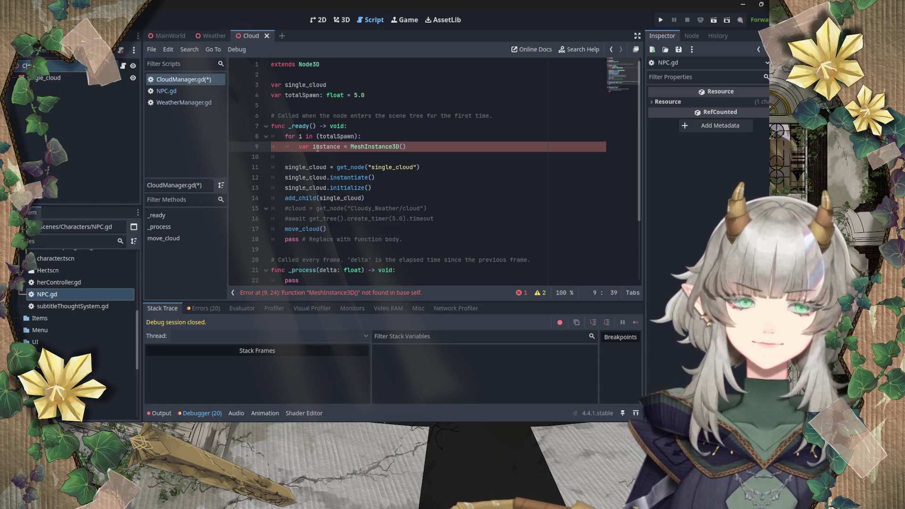
key(BackSpace)
text(.new())
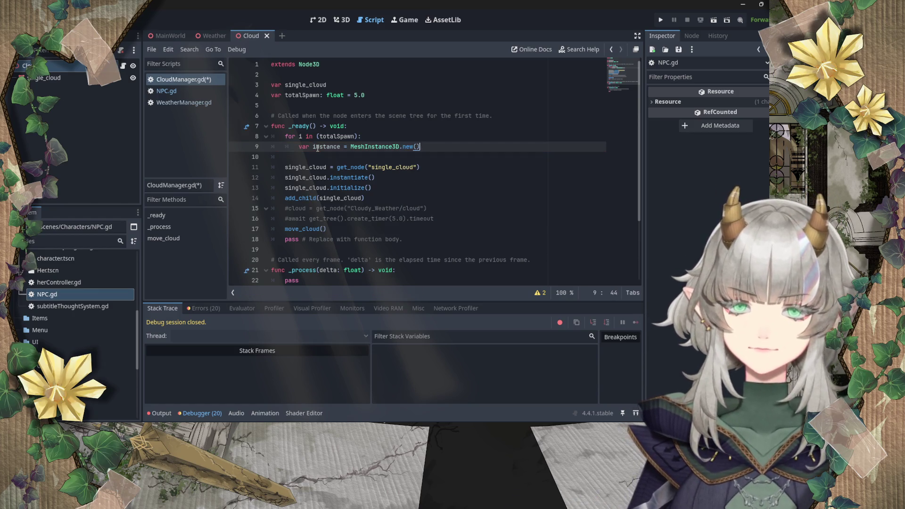
key(ctrl+s)
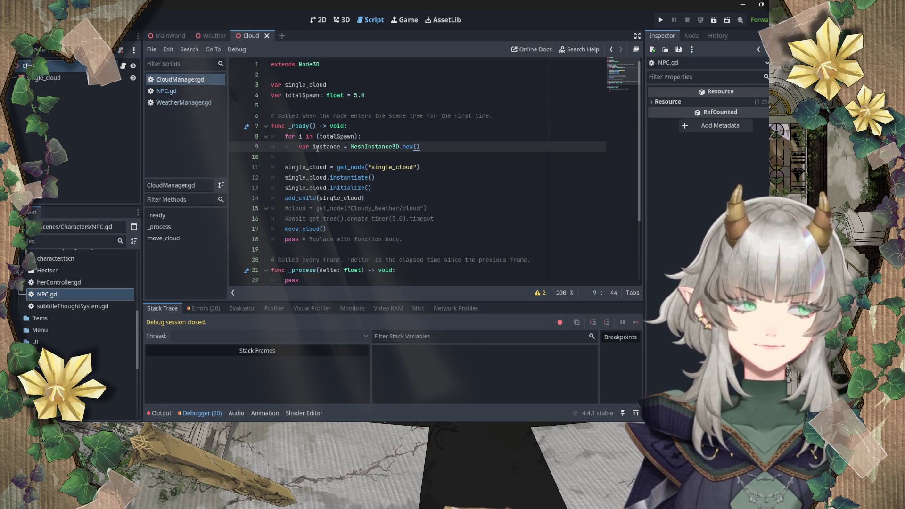
Start a new loop line reading instance.mesh =
key(Return)
text(instra)
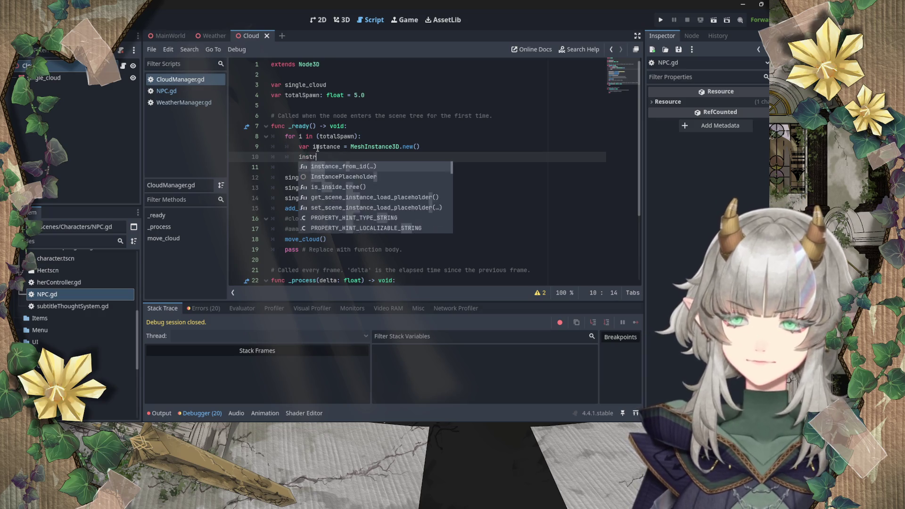
key(BackSpace)
key(BackSpace)
text(ance.)
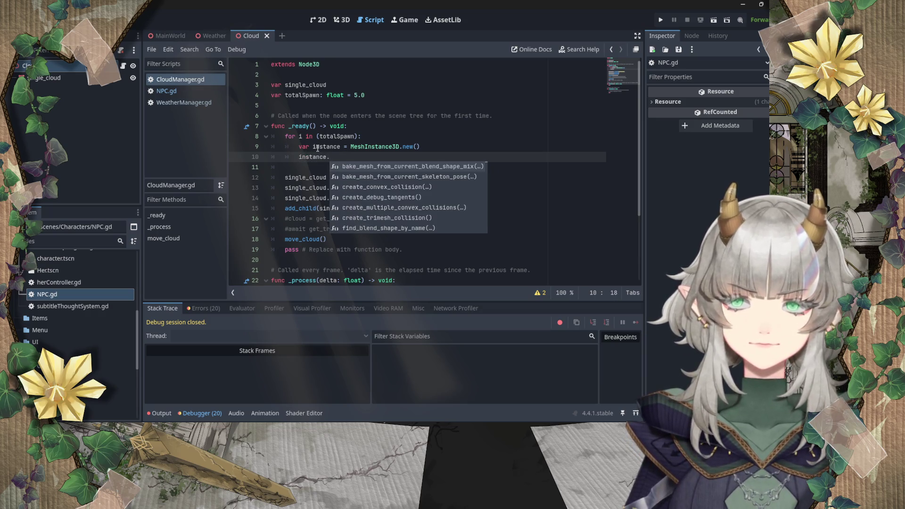
text(mesh)
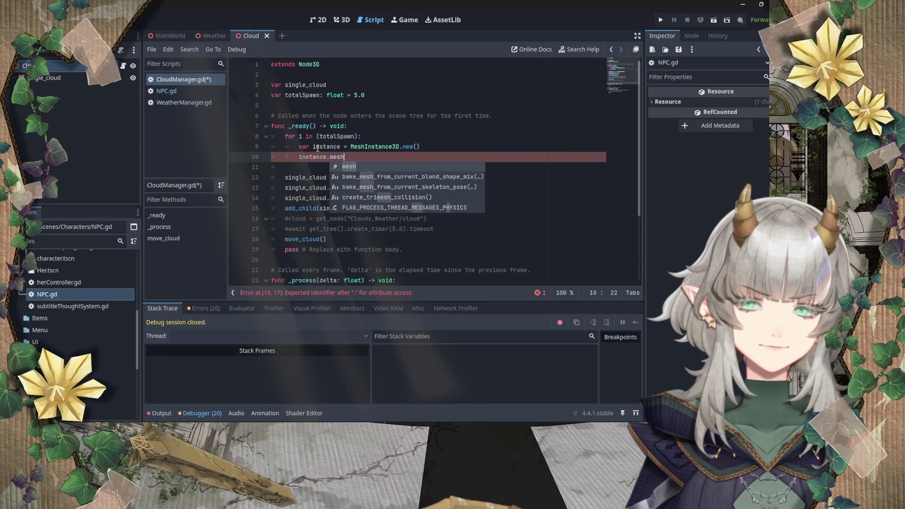
text( =)
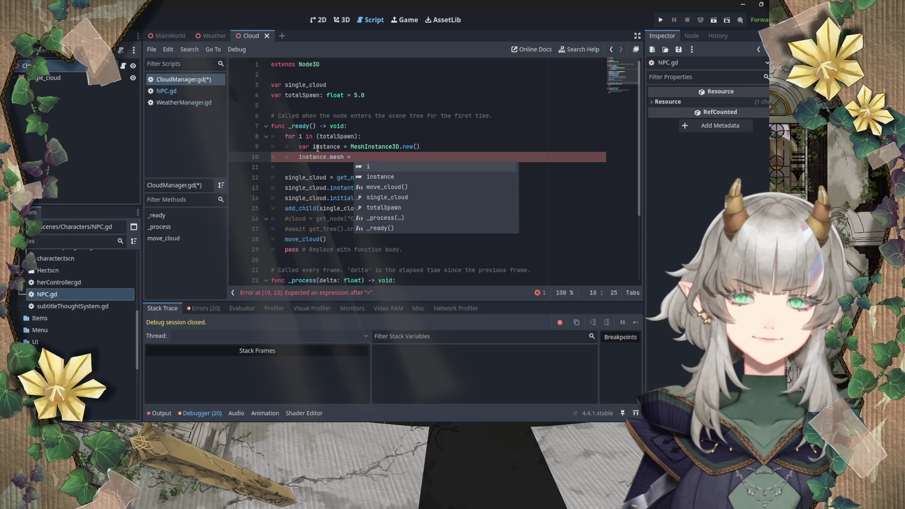
click(367, 127)
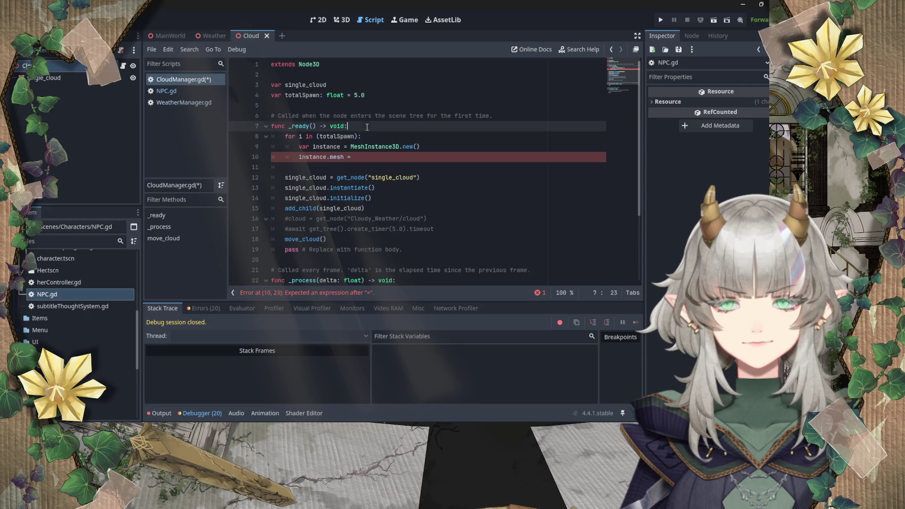
Add var cloud_mesh = single_cloud.new() at the start of _ready and save
key(Return)
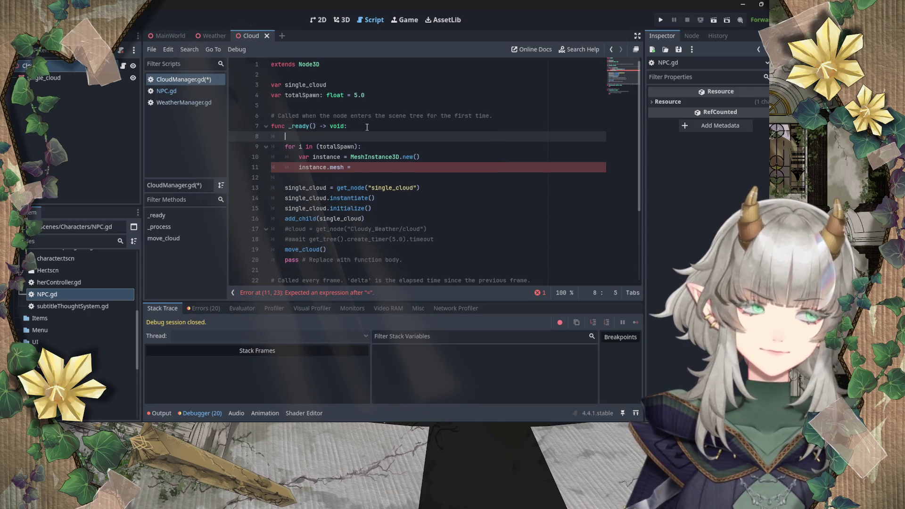
text(ar )
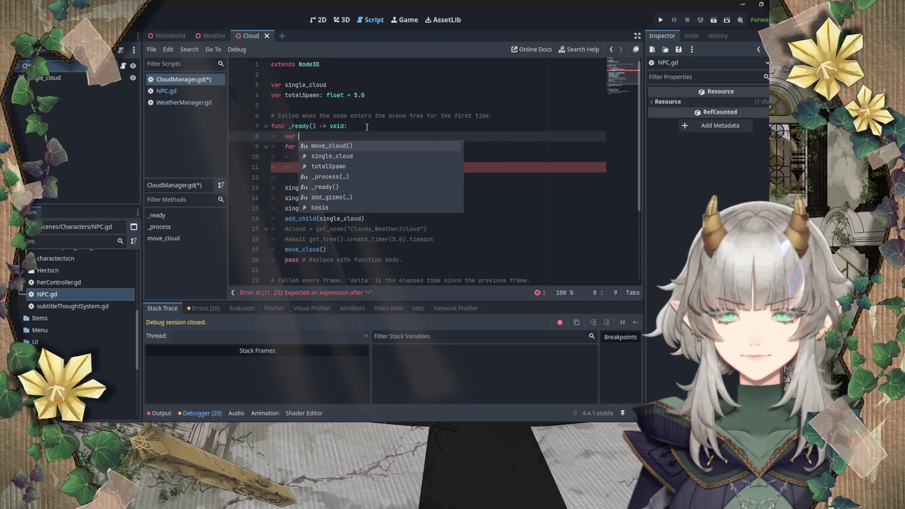
text(cloud_mesh)
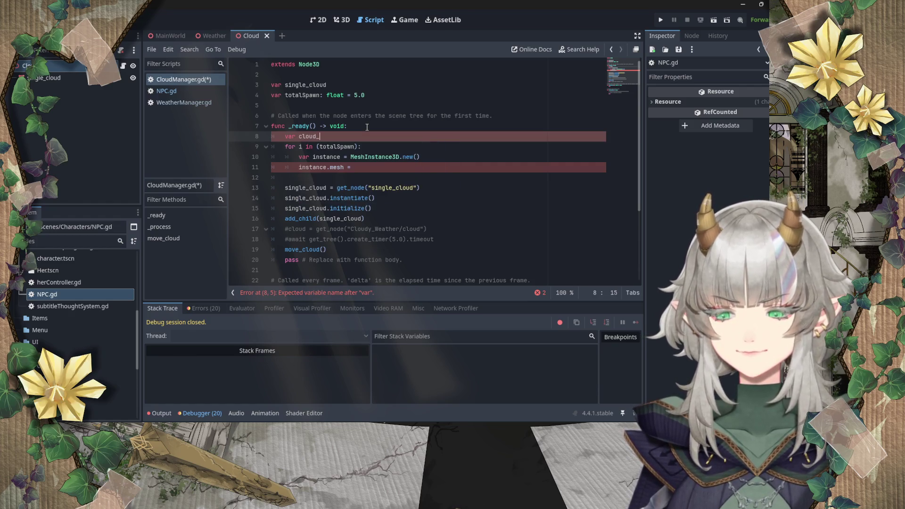
text( =)
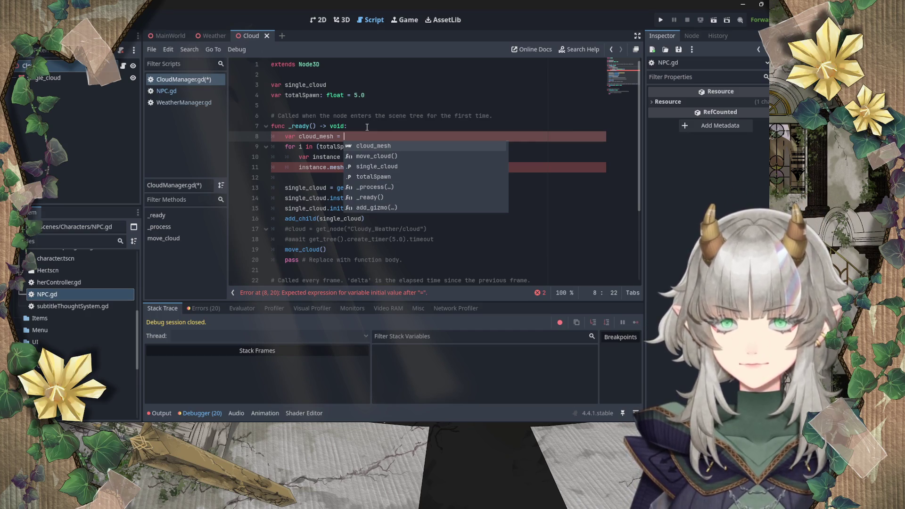
key(Down)
key(Down)
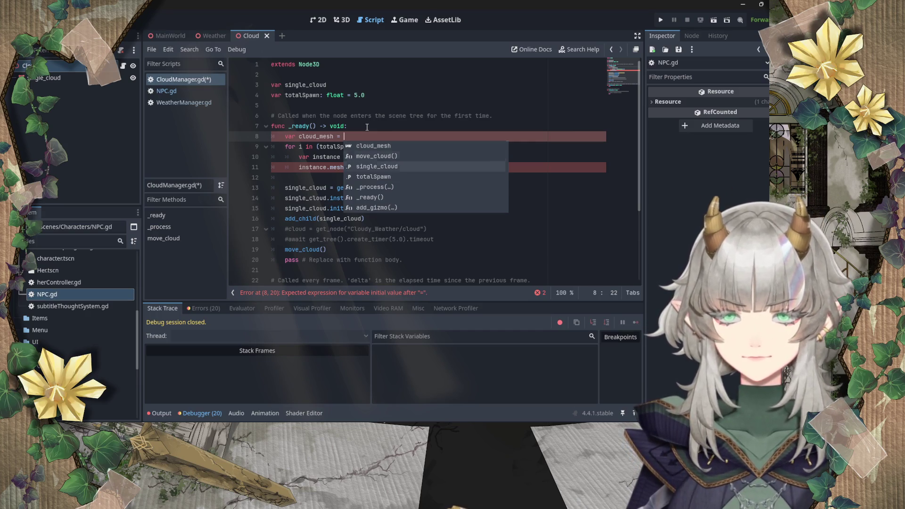
key(Return)
text(.new())
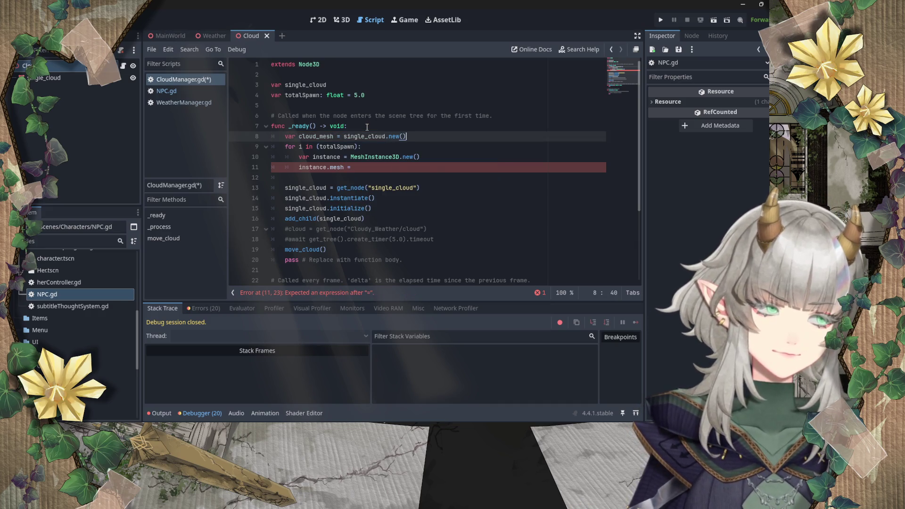
key(ctrl+s)
Complete the loop line as instance.mesh = cloud_mesh and save the script
key(Down)
key(Down)
key(Down)
text(cloudç)
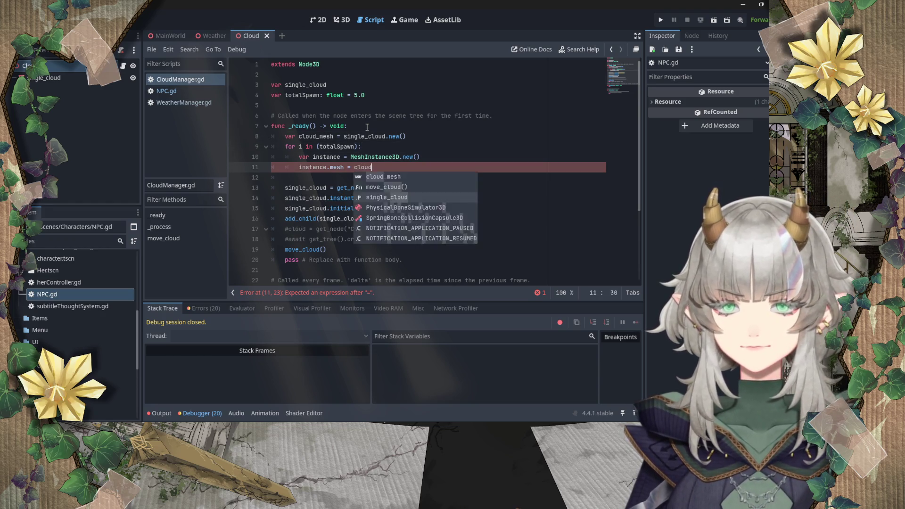
key(BackSpace)
text(_mes)
key(Return)
key(ctrl+s)
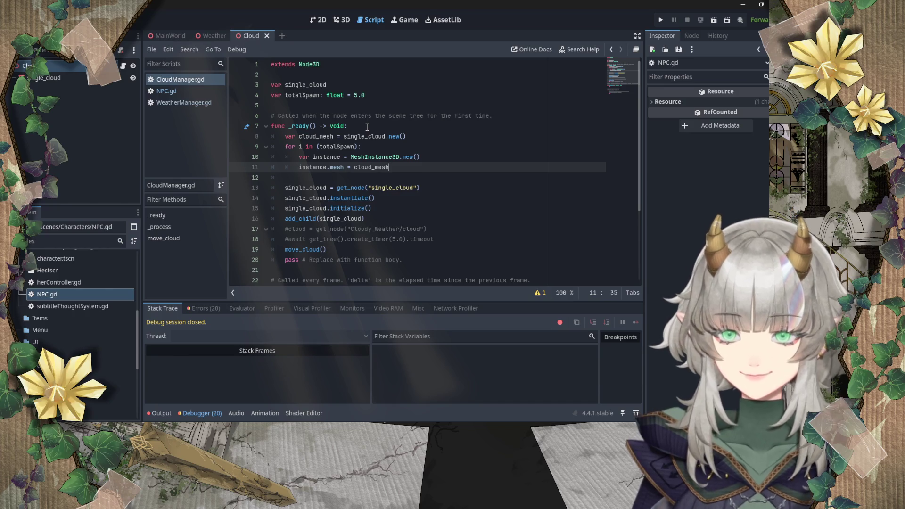
key(Return)
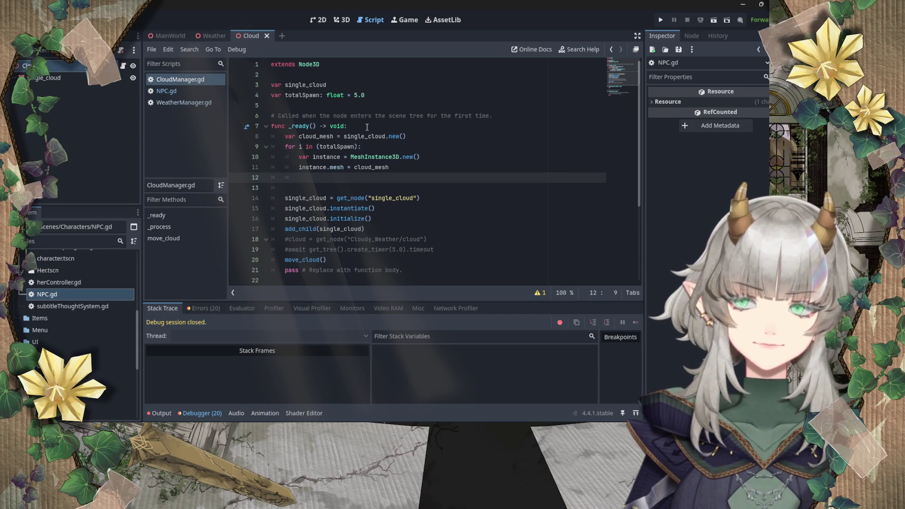
Add add_child(instance) as the last line of the loop
key(Return)
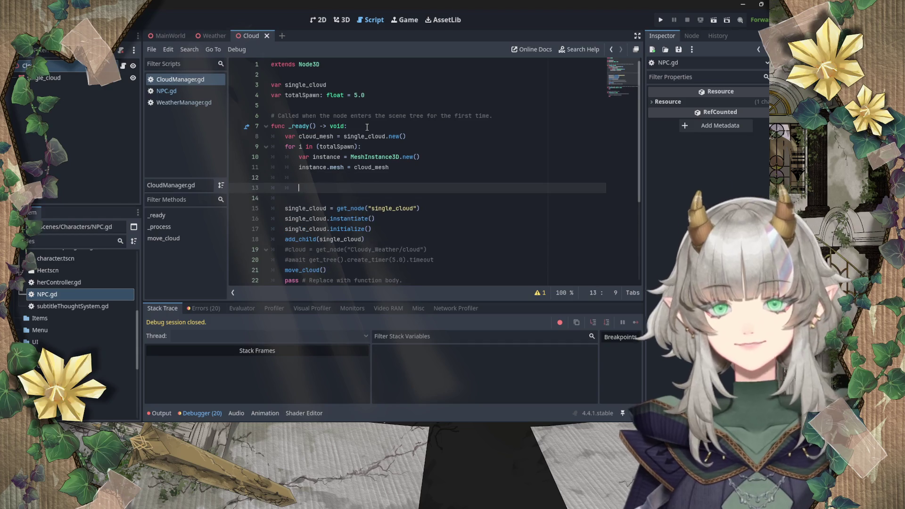
key(Return)
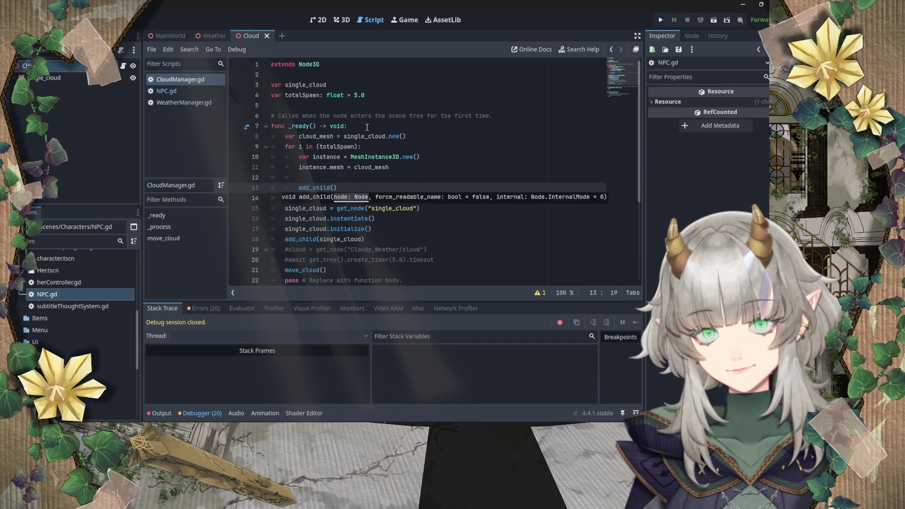
text(()
key(BackSpace)
text(stance)
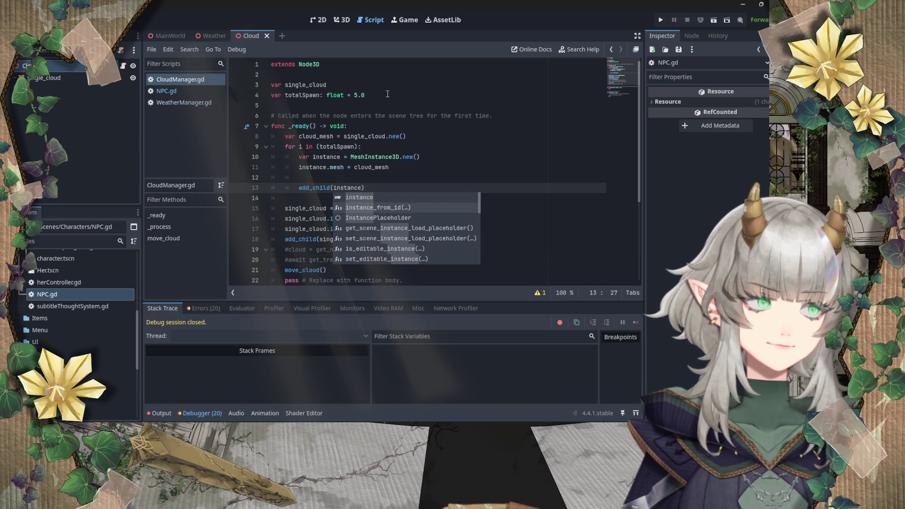
click(376, 189)
Delete the old single_cloud spawning lines 15–18 and the stray blank line, then save
scroll(376, 190, down, 2)
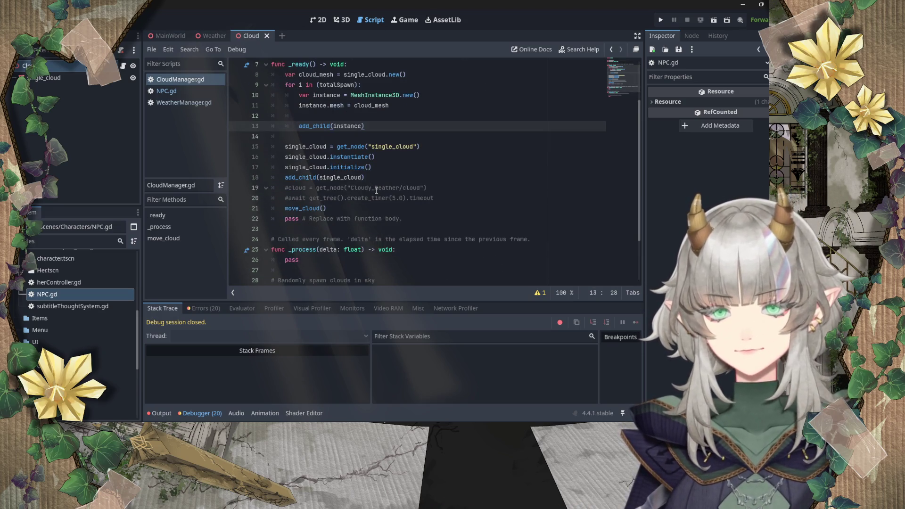
click(373, 188)
mouse_move(285, 146)
mouse_down()
mouse_move(373, 159)
mouse_move(394, 181)
mouse_up()
key(BackSpace)
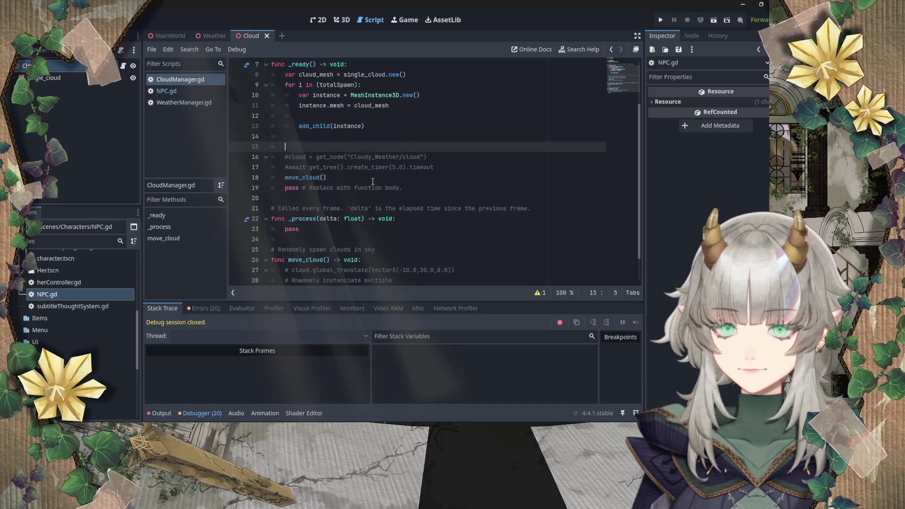
scroll(283, 186, down, 1)
scroll(307, 189, up, 3)
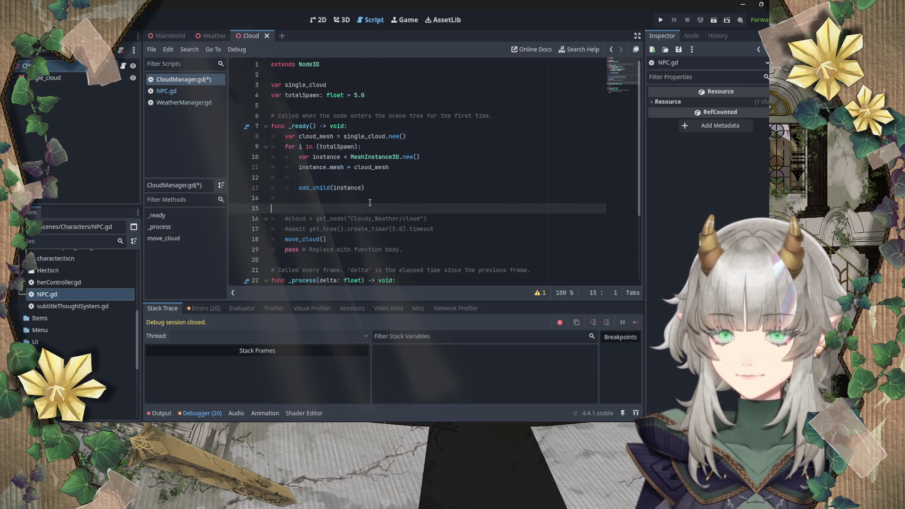
key(BackSpace)
key(BackSpace)
key(ctrl+s)
click(481, 95)
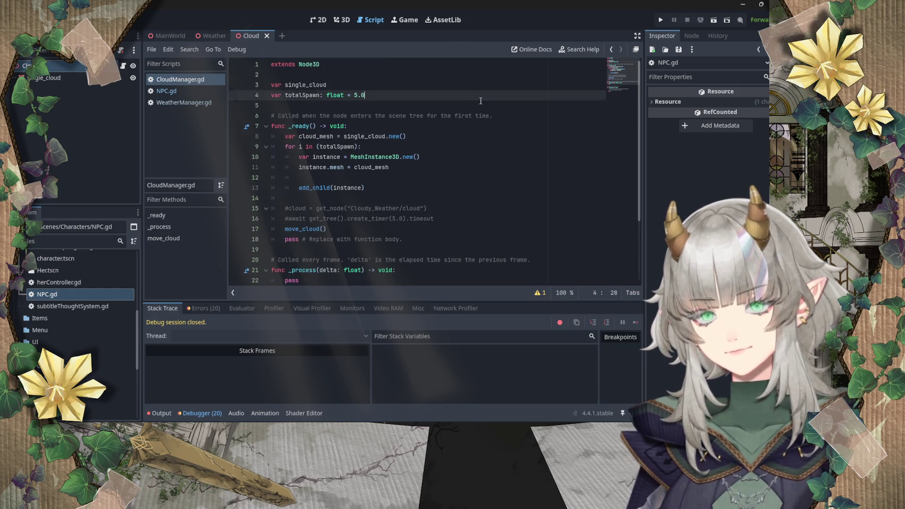
Run the game, then delete the var single_cloud declaration on line 3 and save
click(662, 21)
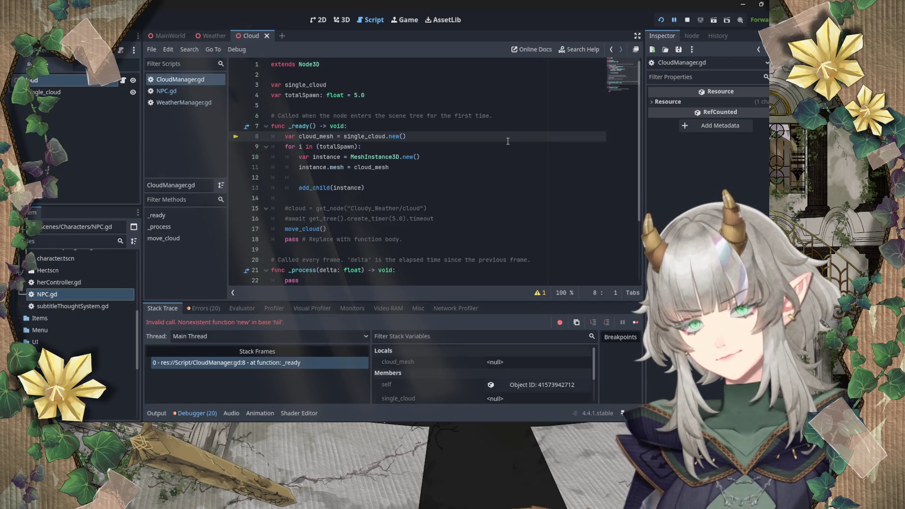
drag(305, 136, 509, 132)
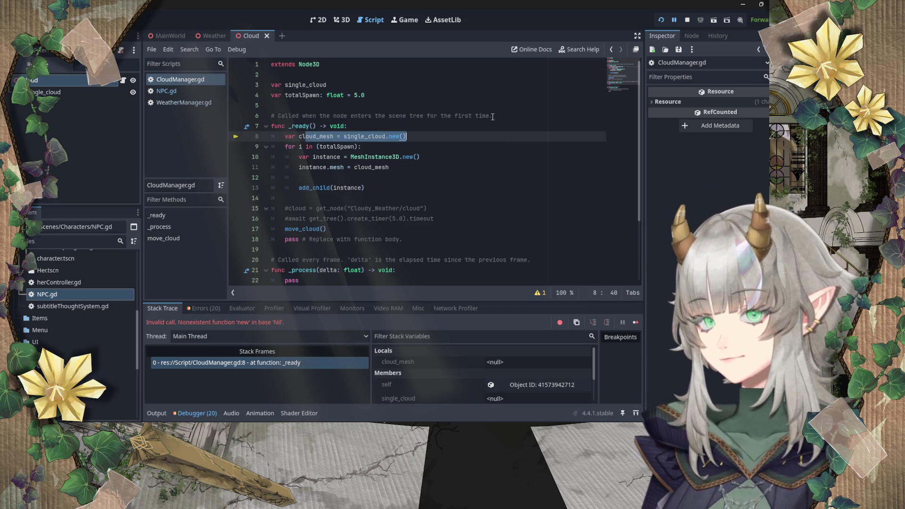
click(361, 136)
double_click(363, 136)
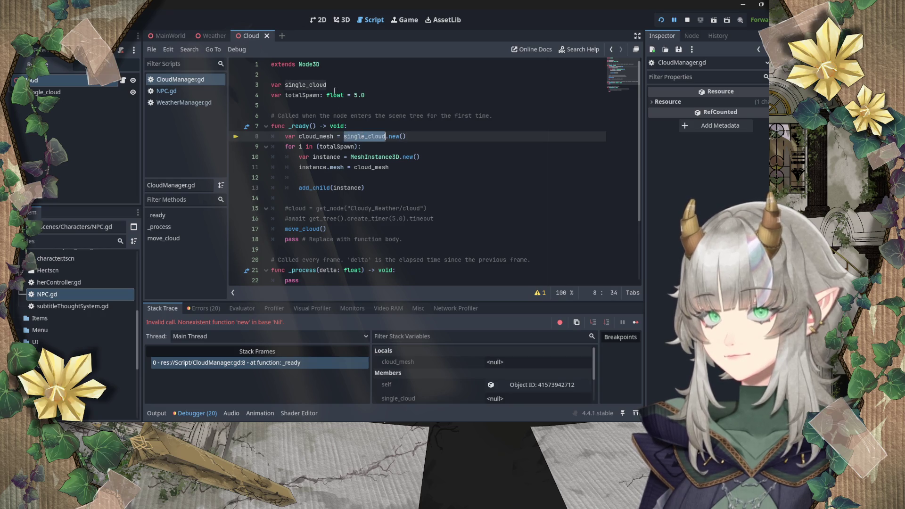
double_click(311, 84)
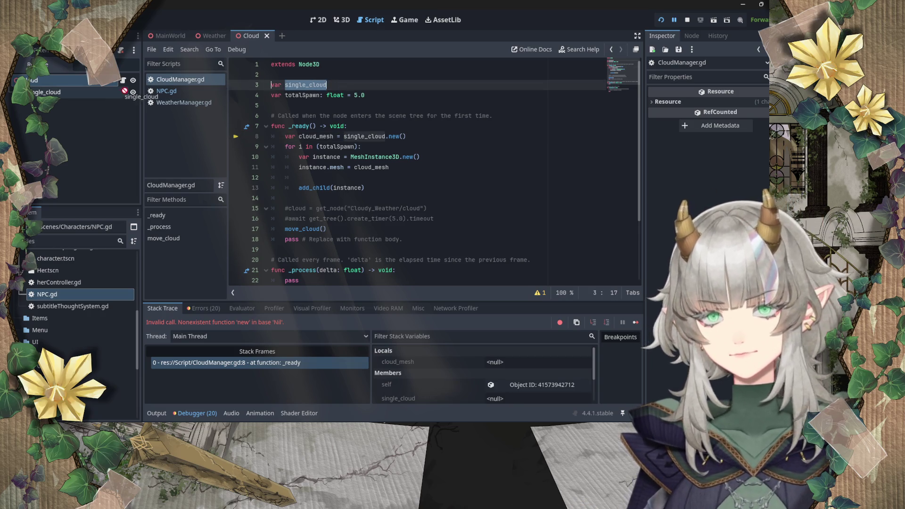
key(BackSpace)
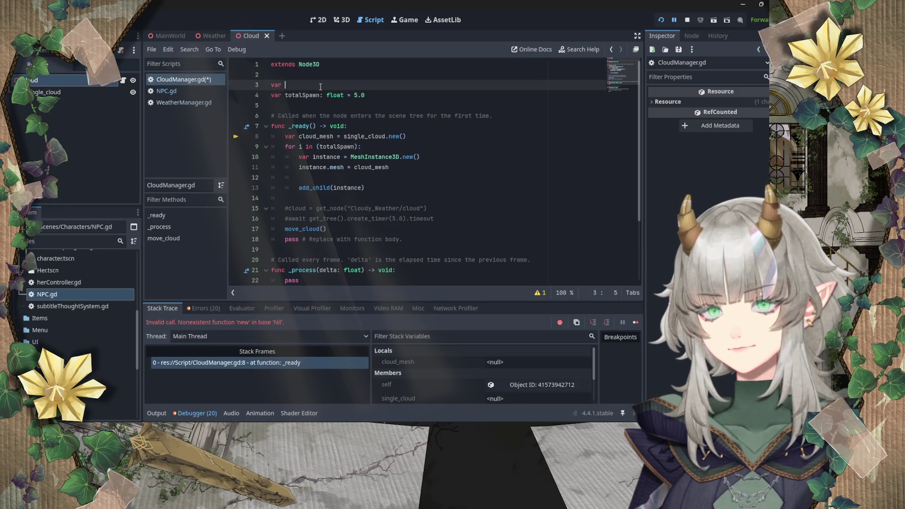
key(BackSpace)
key(ctrl+s)
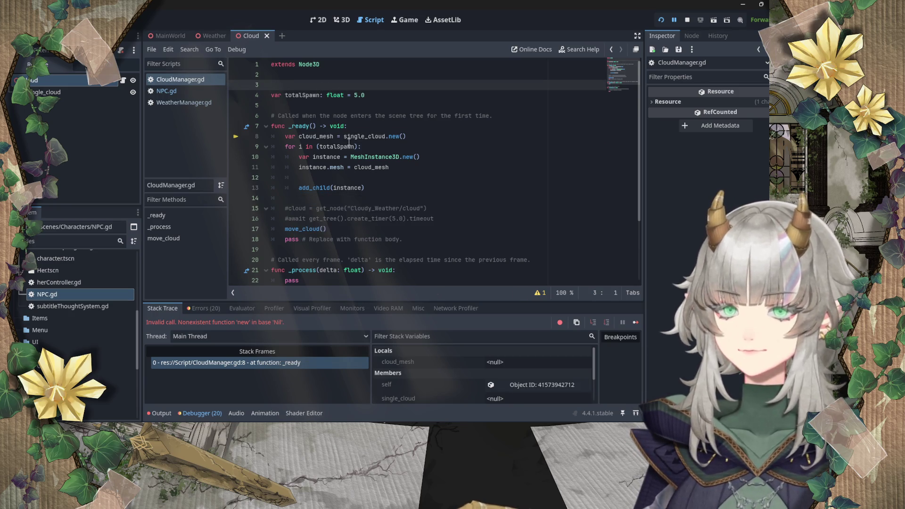
Remove single_cloud.new() from the cloud_mesh assignment on line 8
double_click(362, 137)
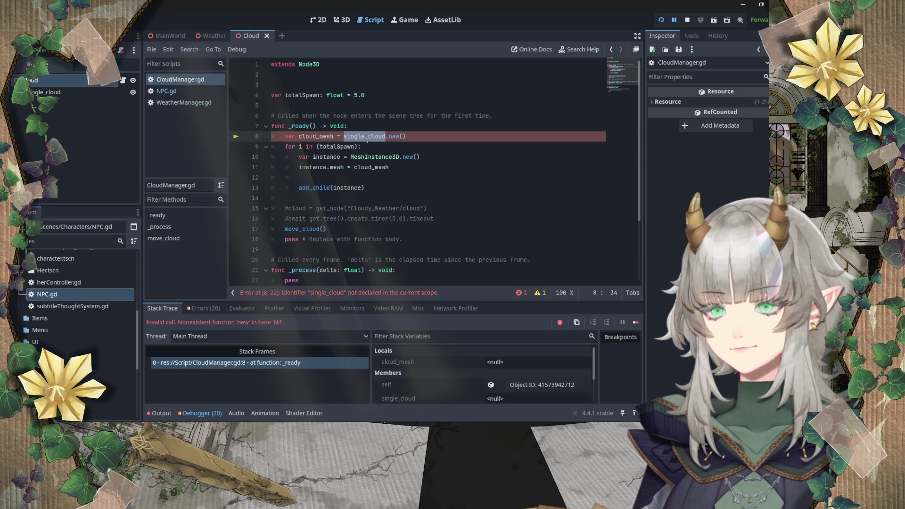
key(BackSpace)
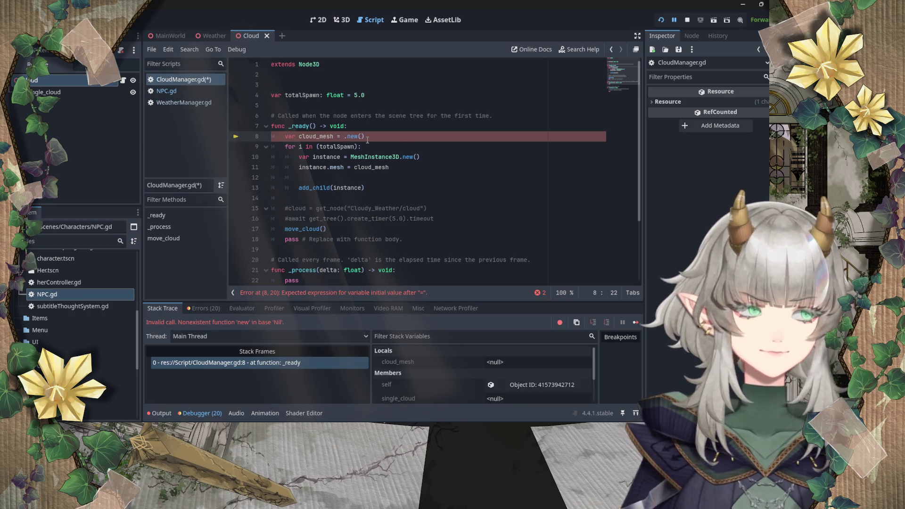
key(Delete)
key(Delete)
key(Delete)
text(sing)
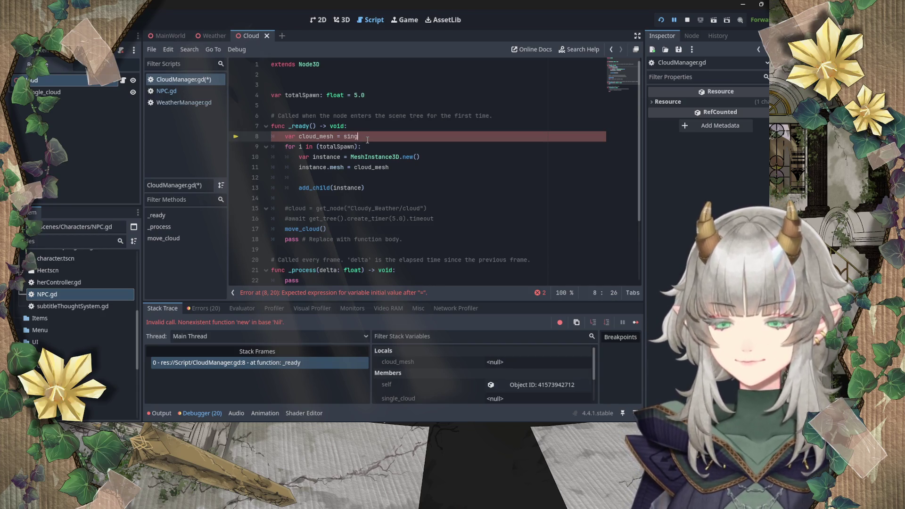
text(le_)
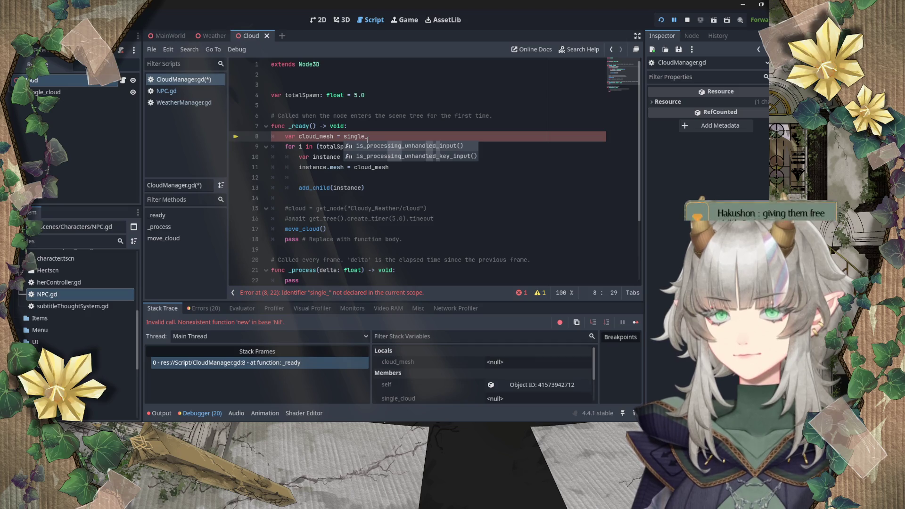
key(BackSpace)
key(BackSpace)
key(BackSpace)
key(BackSpace)
key(BackSpace)
Set the single_cloud node to Access as Unique Name in the scene tree
click(55, 91)
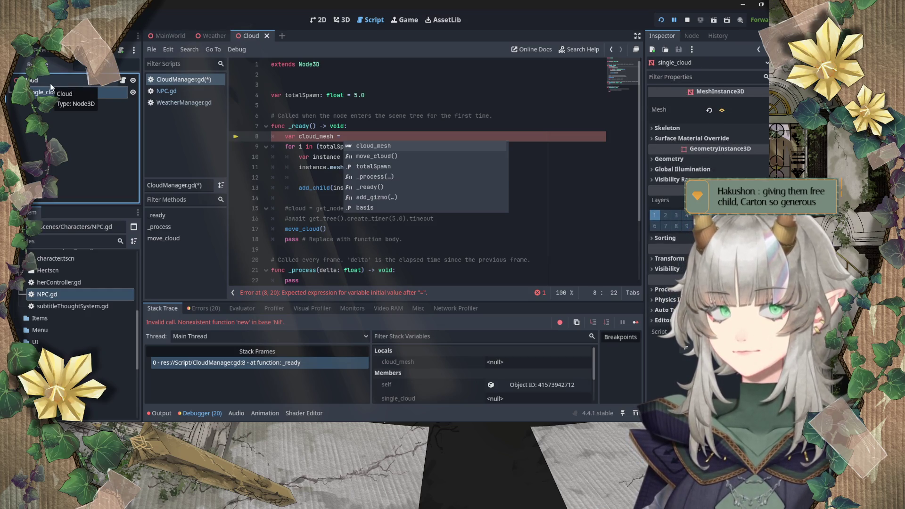
click(51, 86)
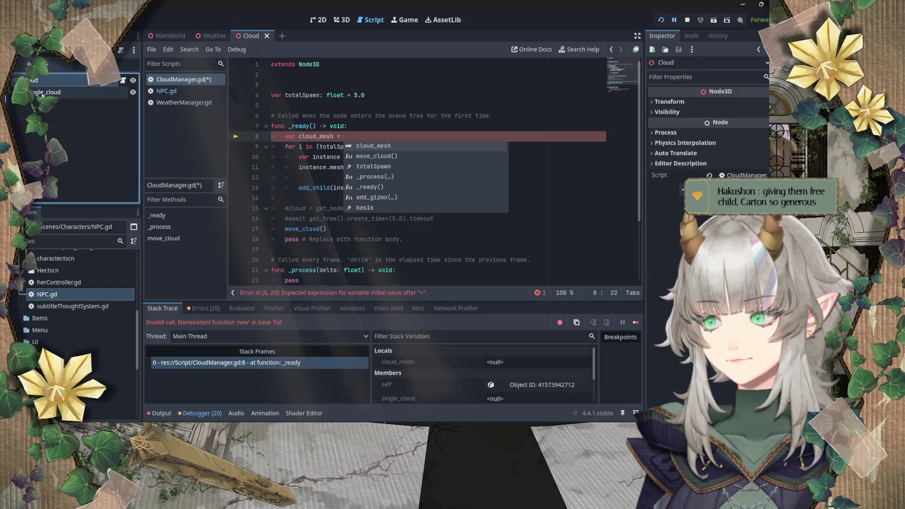
click(47, 93)
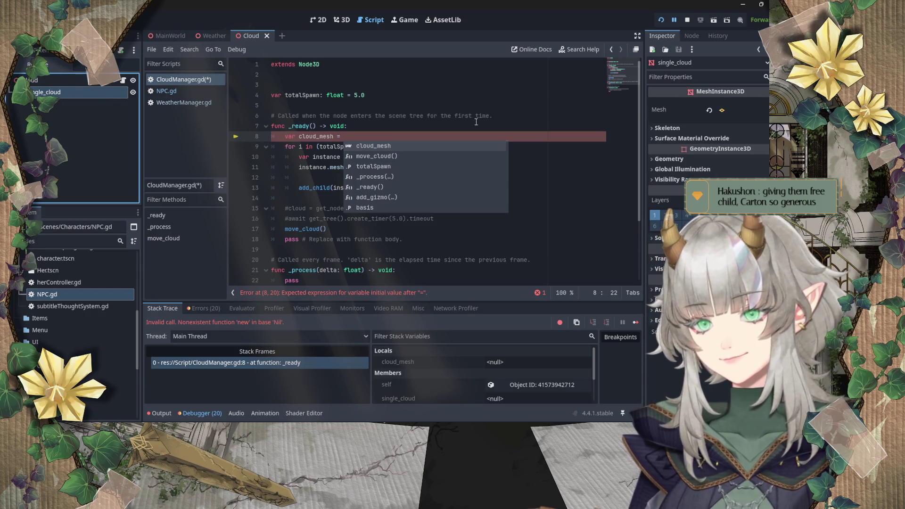
click(355, 137)
right_click(92, 97)
click(46, 116)
right_click(58, 97)
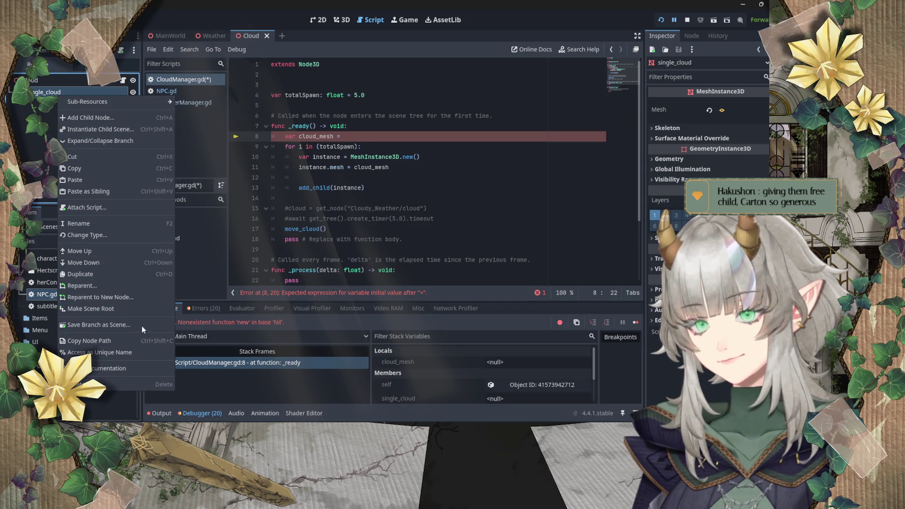
click(109, 354)
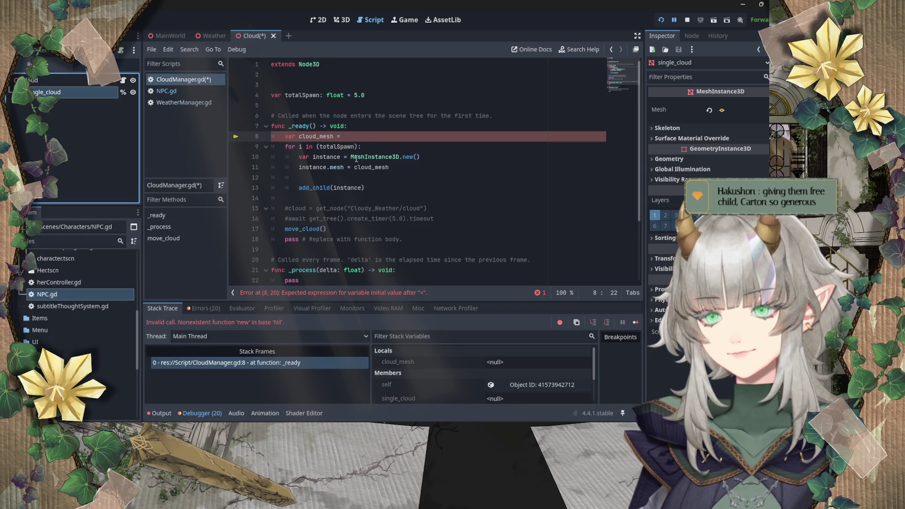
Make line 8 read var cloud_mesh = %single_cloud and save the script
click(364, 137)
key(BackSpace)
key(BackSpace)
key(ctrl+space)
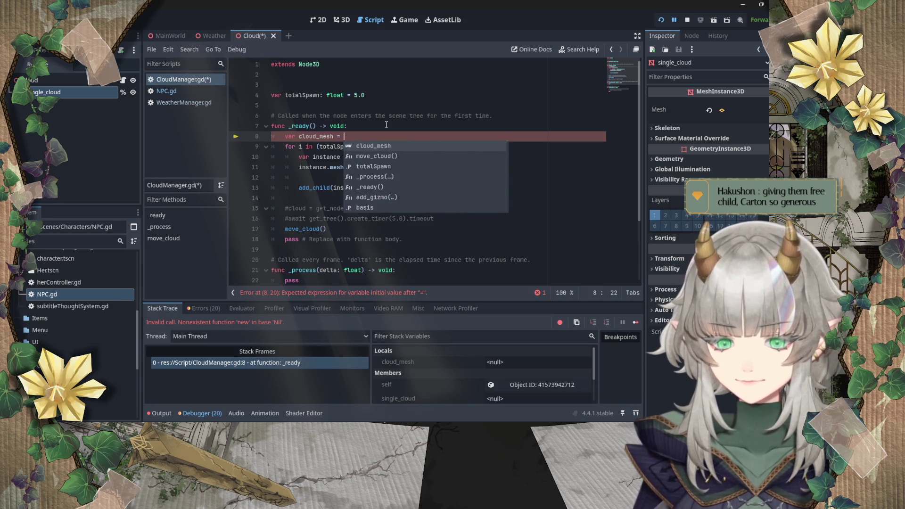
text($)
key(BackSpace)
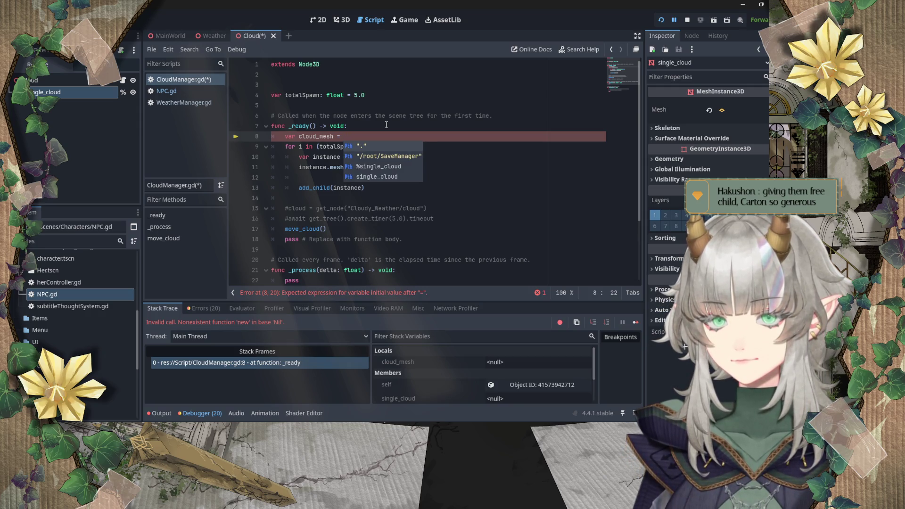
key(Down)
key(Down)
key(Return)
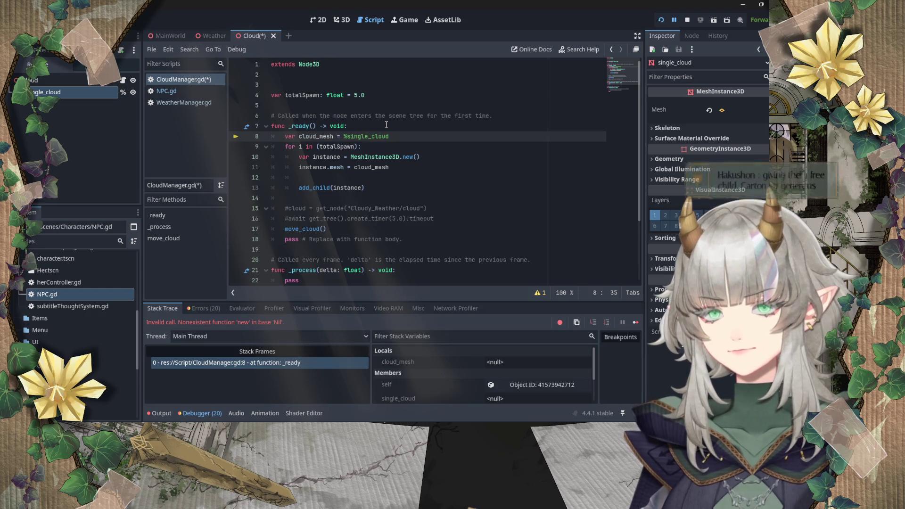
key(BackSpace)
key(BackSpace)
key(BackSpace)
text(single_)
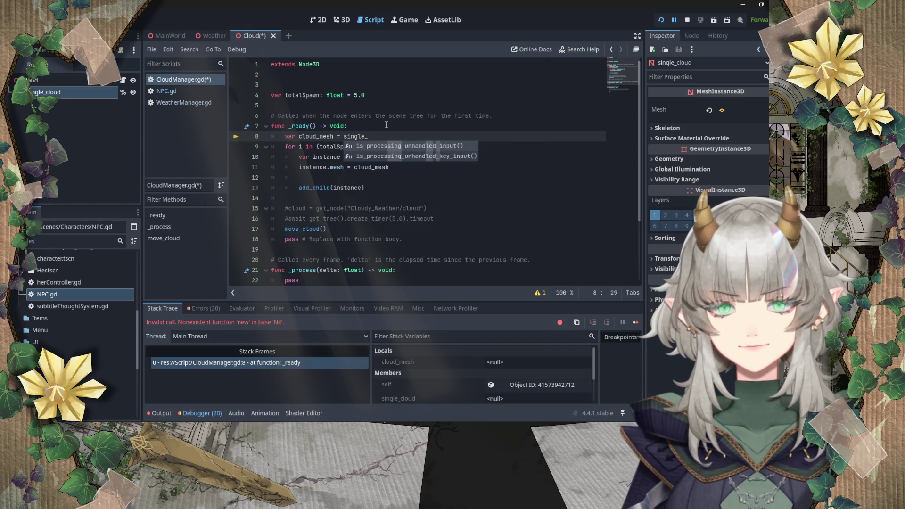
key(BackSpace)
key(BackSpace)
key(BackSpace)
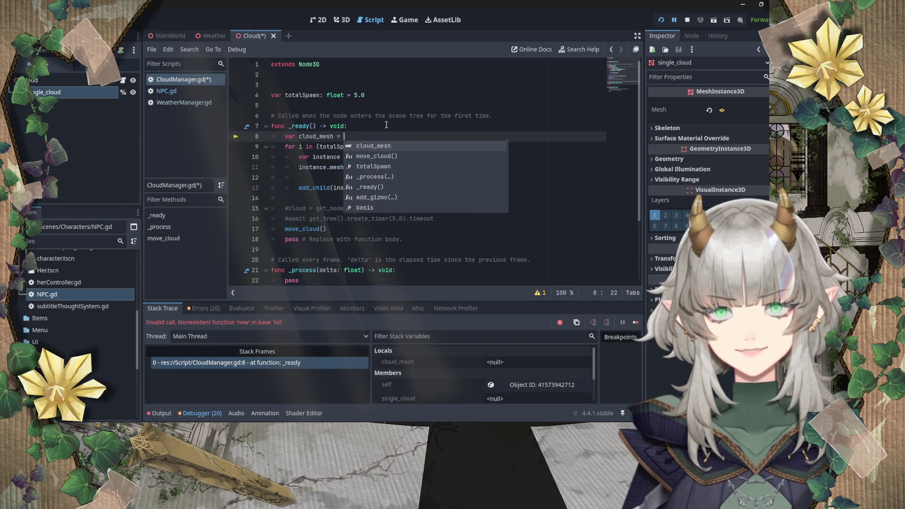
text(0)
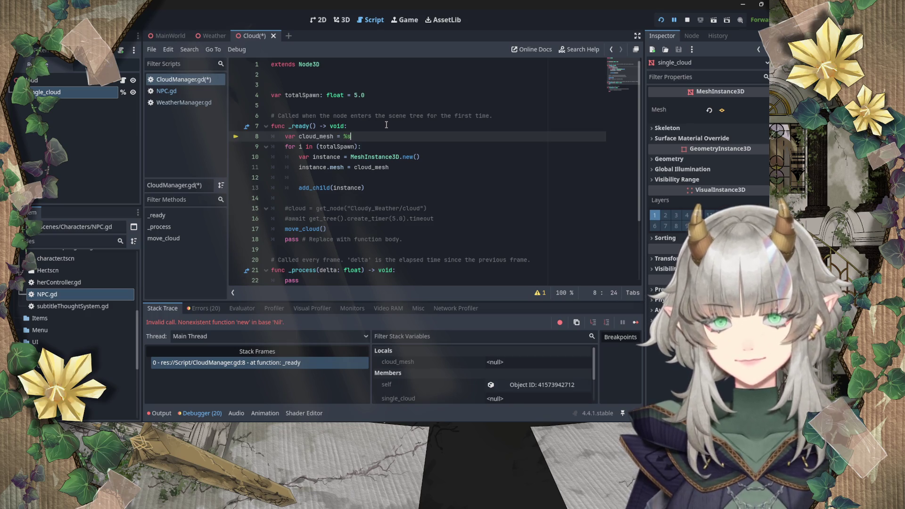
text(ingle_cloud)
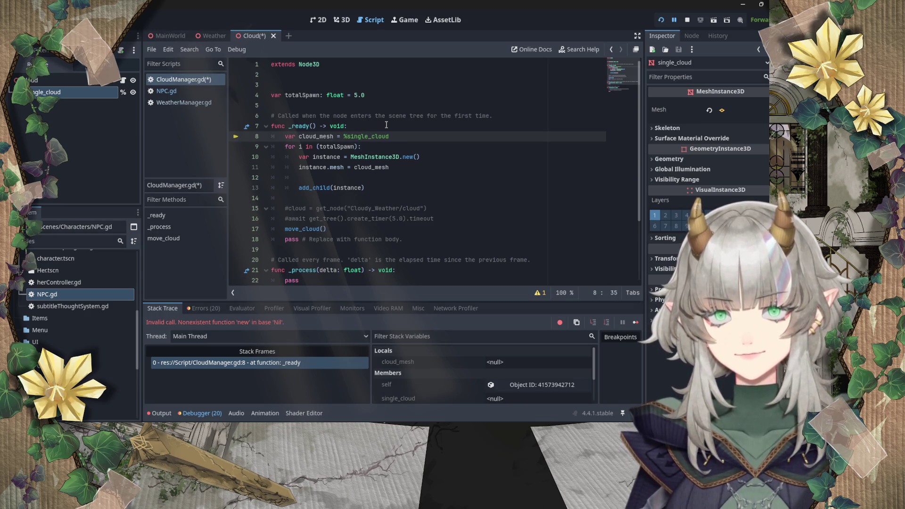
key(ctrl+s)
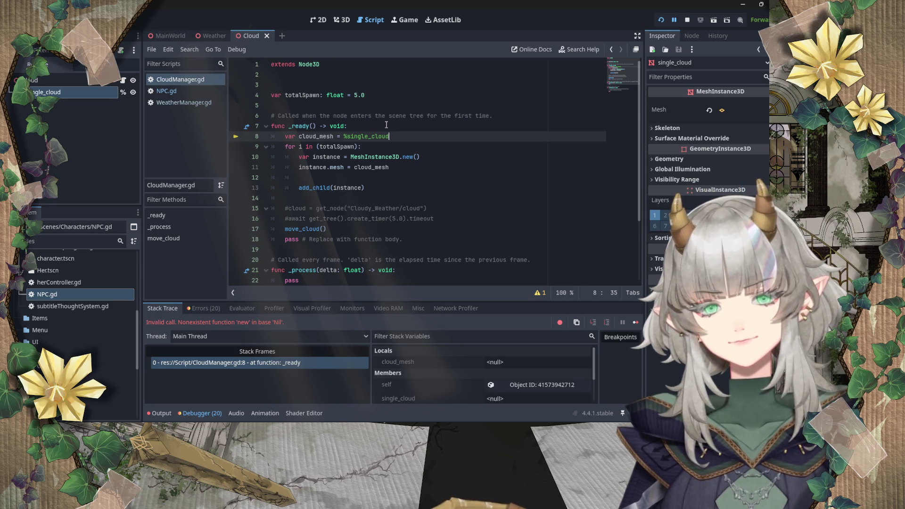
Stop and relaunch the game, walk forward briefly, then leave it with F8
click(687, 20)
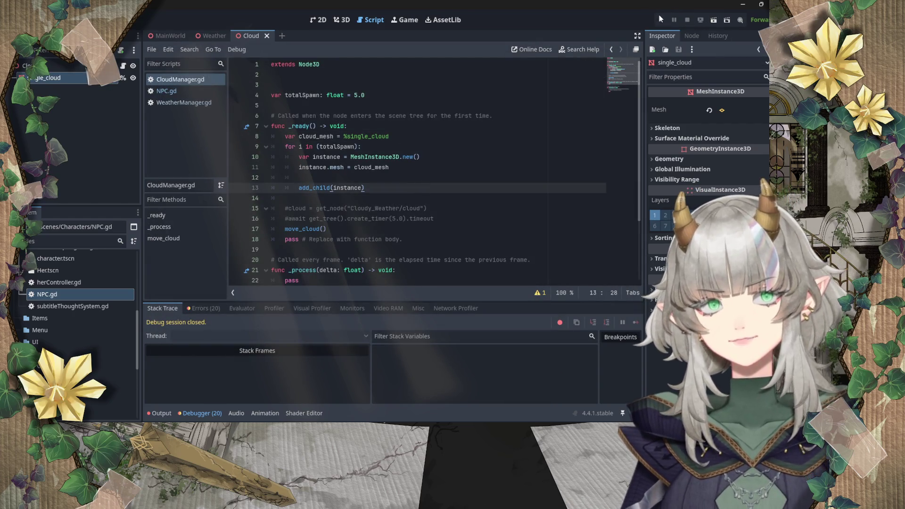
click(660, 19)
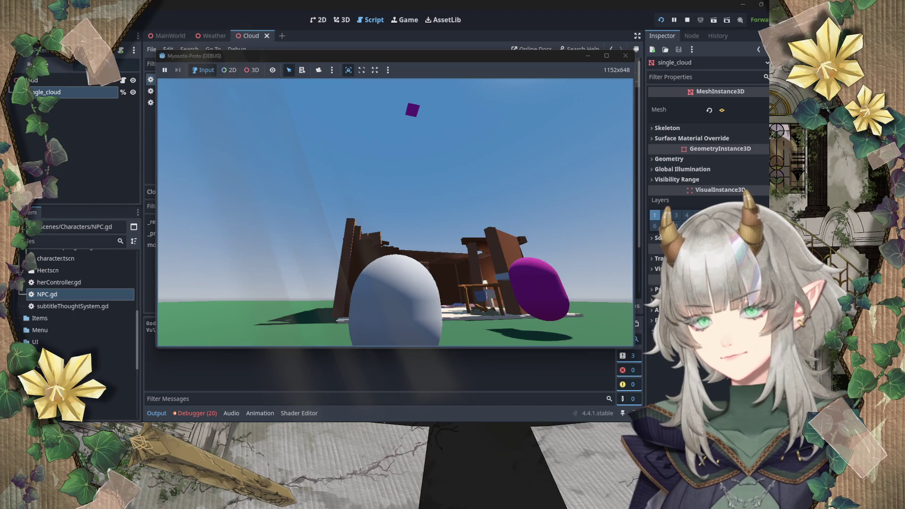
key(F8)
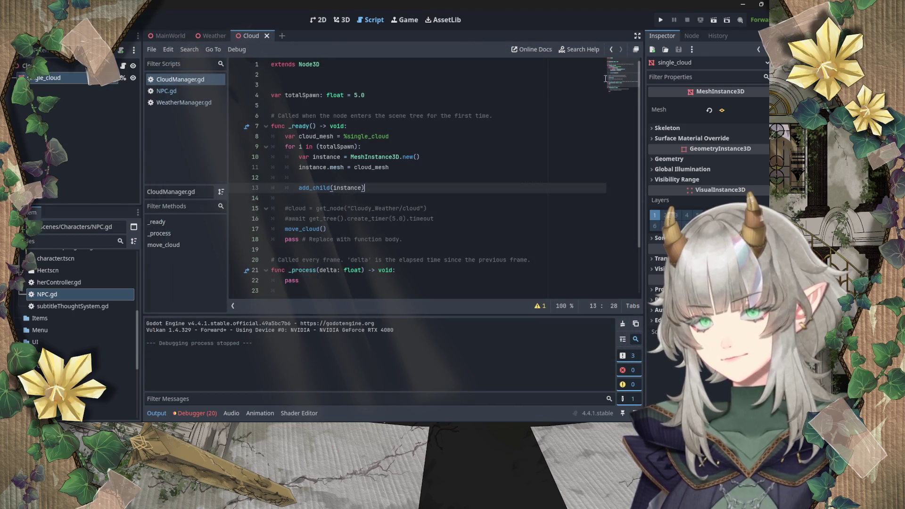
click(661, 20)
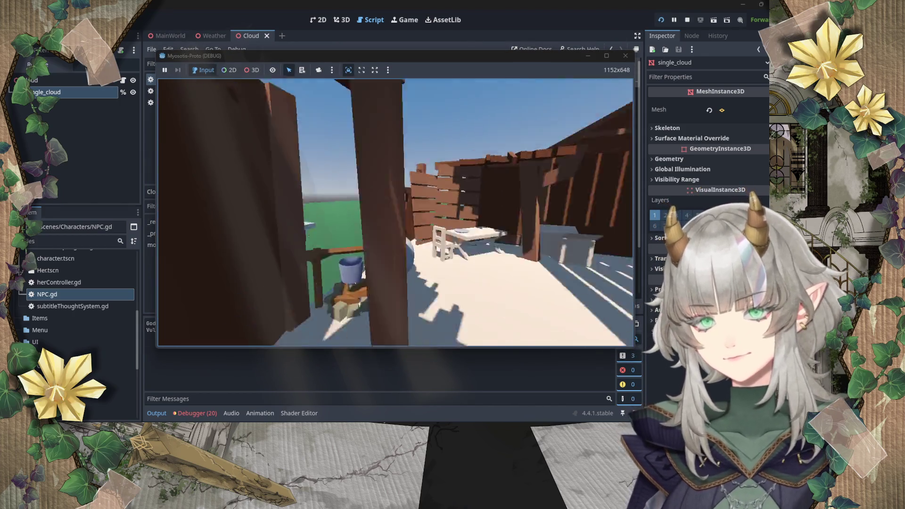
key(w)
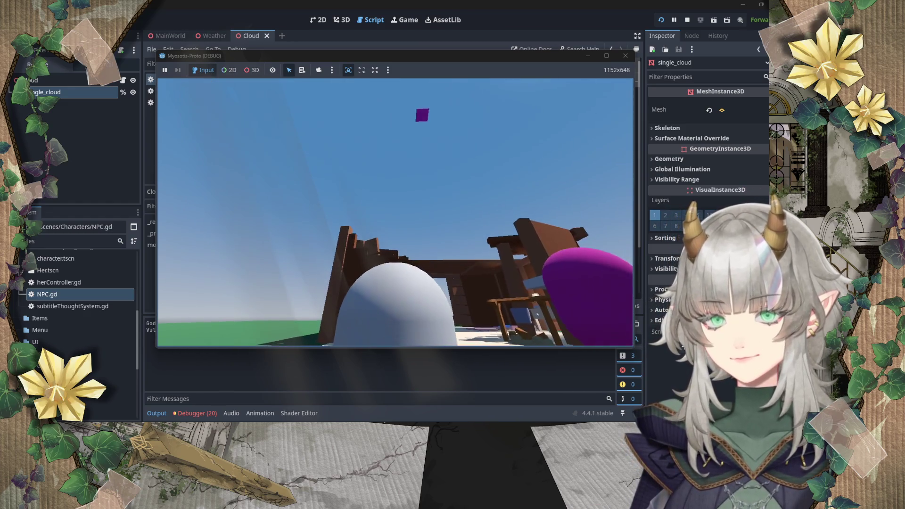
key(F8)
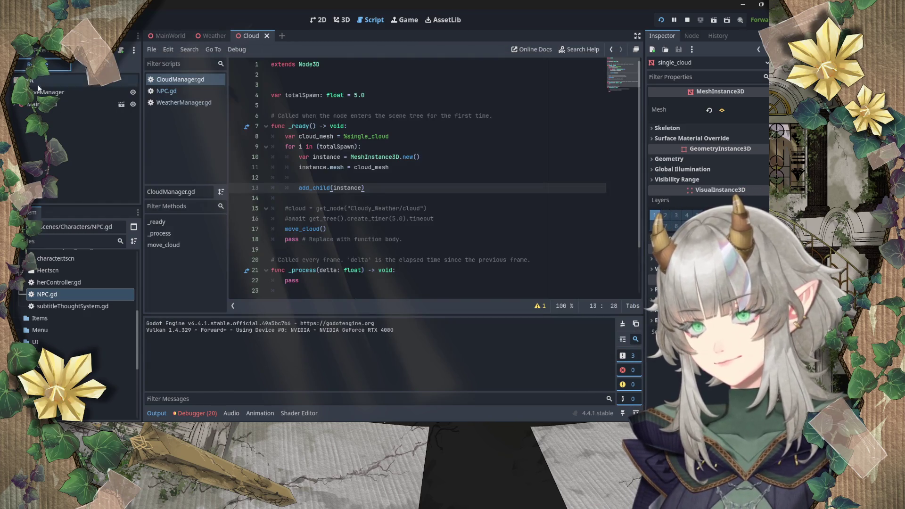
Under Weather_System > Cloud in the Remote tree, set MeshInstance3D@7's Position x to 2.01 m
click(20, 116)
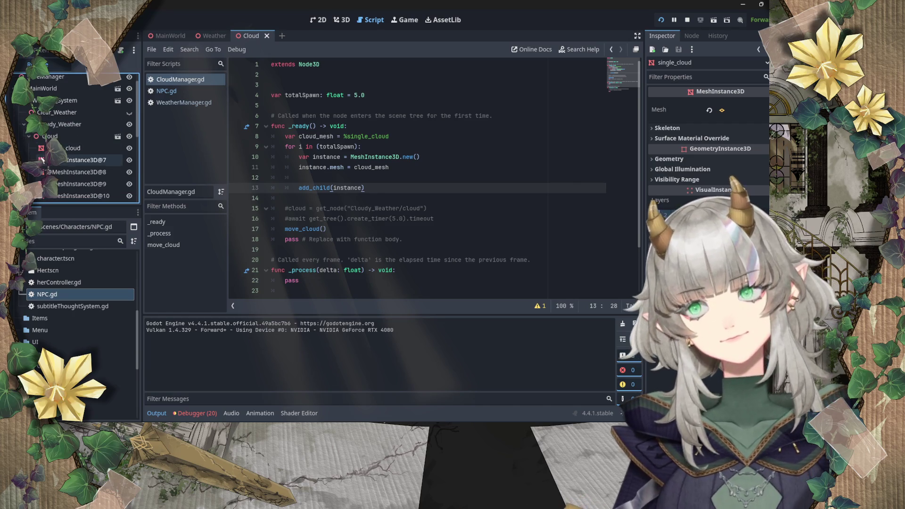
click(29, 152)
scroll(56, 137, down, 1)
key(Down)
key(Down)
key(Down)
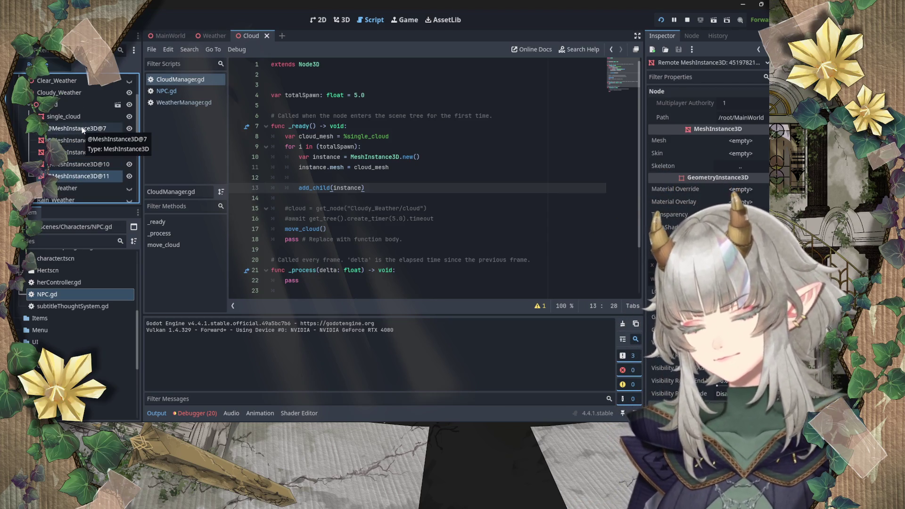
click(87, 132)
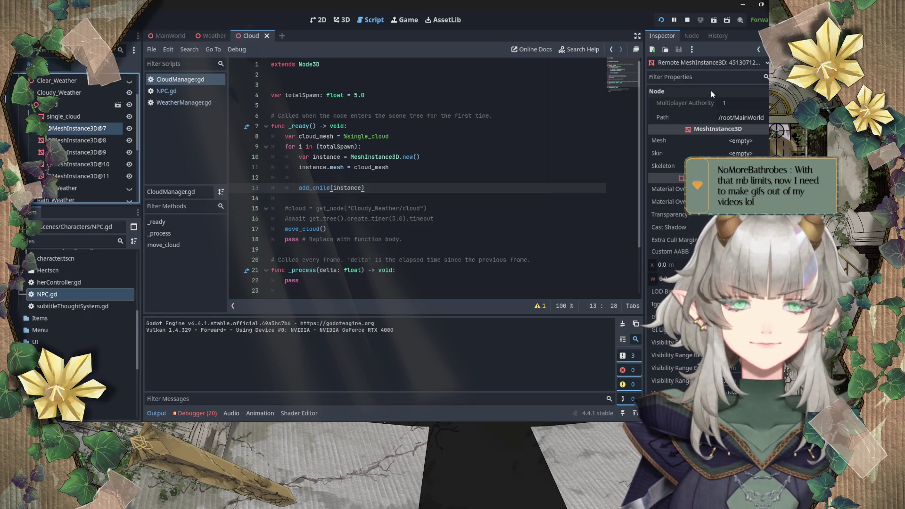
scroll(710, 90, down, 5)
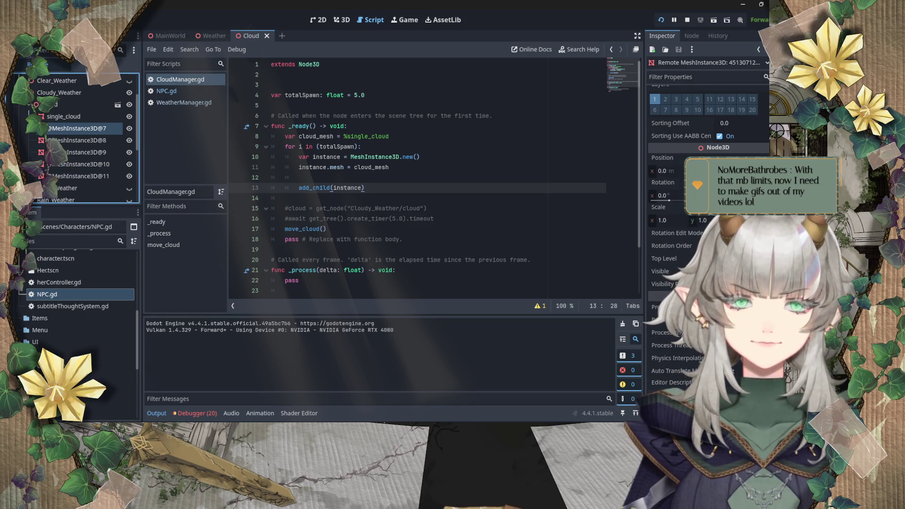
click(674, 171)
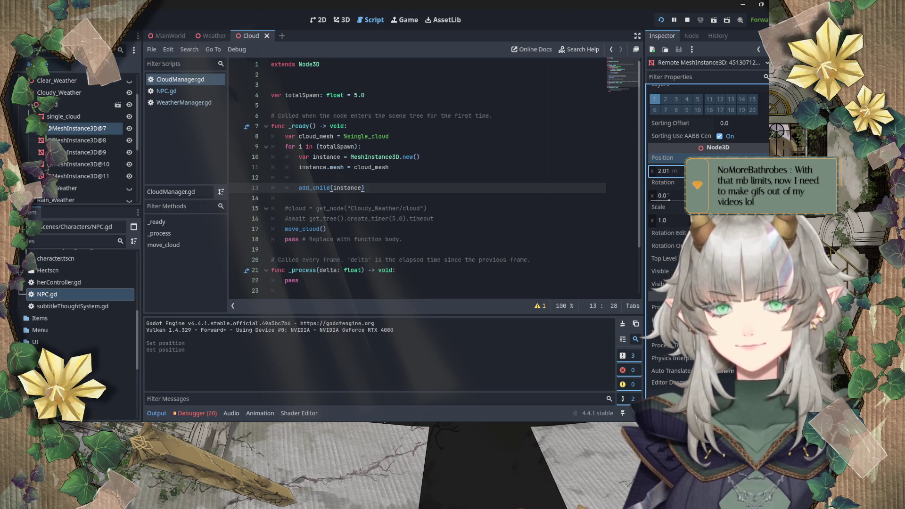
click(530, 398)
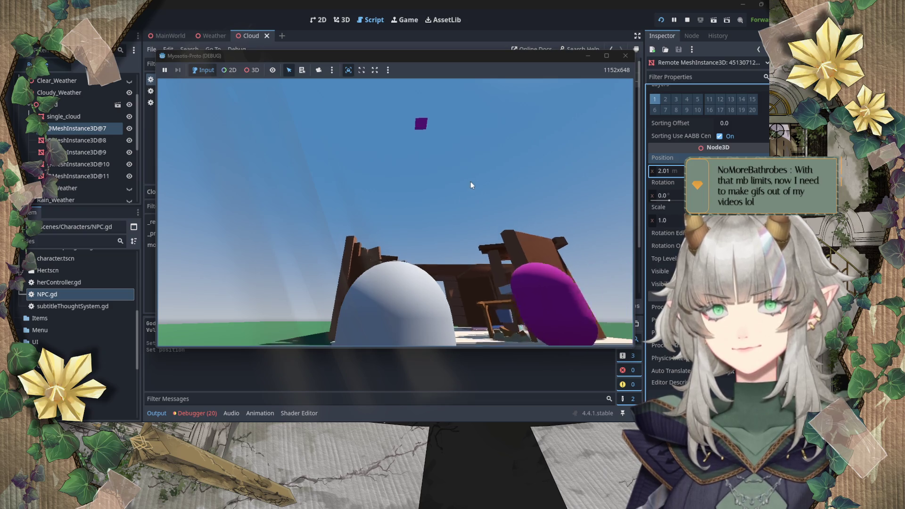
Walk the character forward under the wooden structure, then return to the editor's Cloud node
key(w)
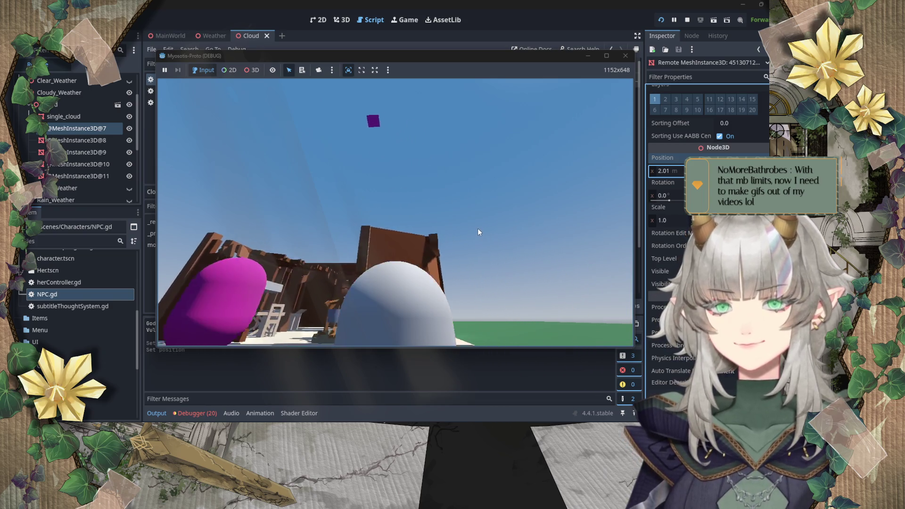
key(w)
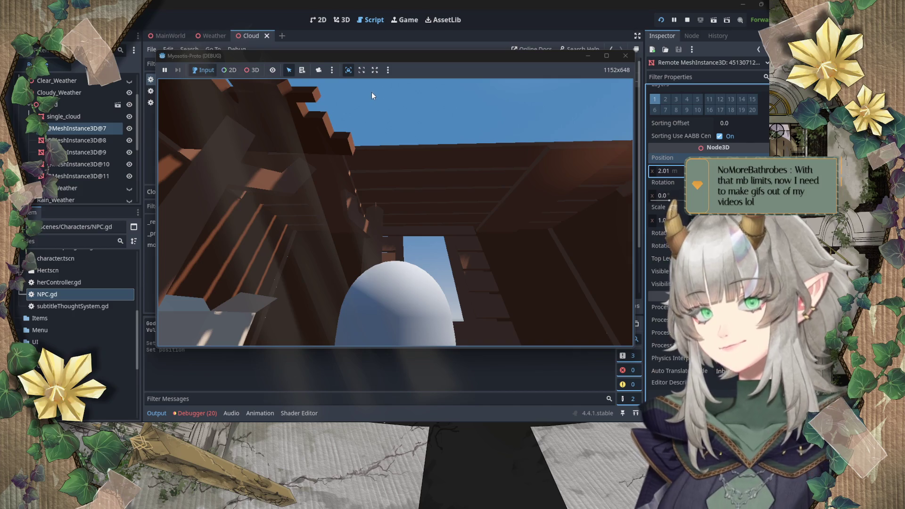
click(107, 104)
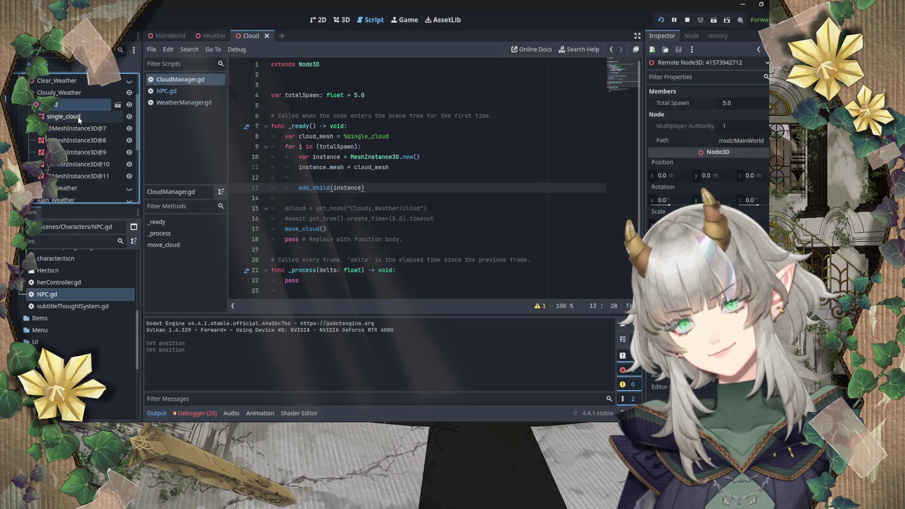
Inspect single_cloud and MeshInstance3D@7, then view the purple cloud above the origin in 3D
click(78, 117)
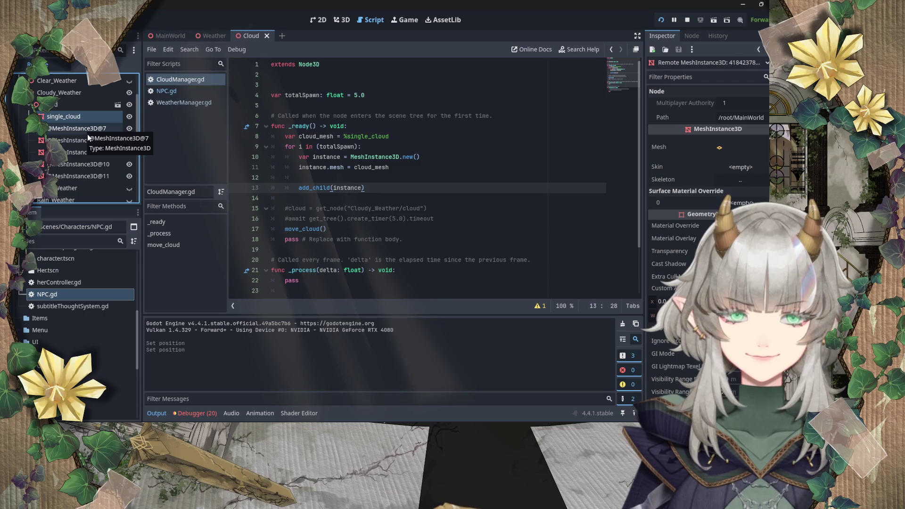
scroll(707, 235, down, 5)
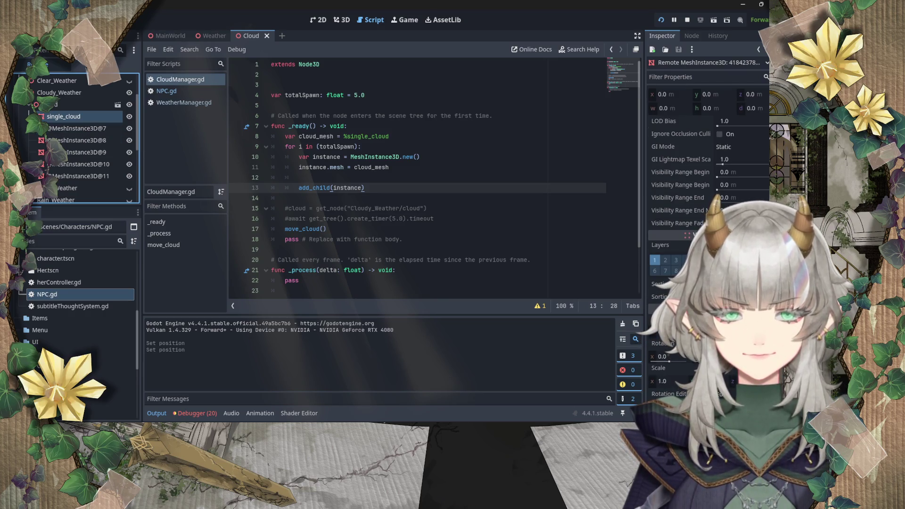
click(82, 130)
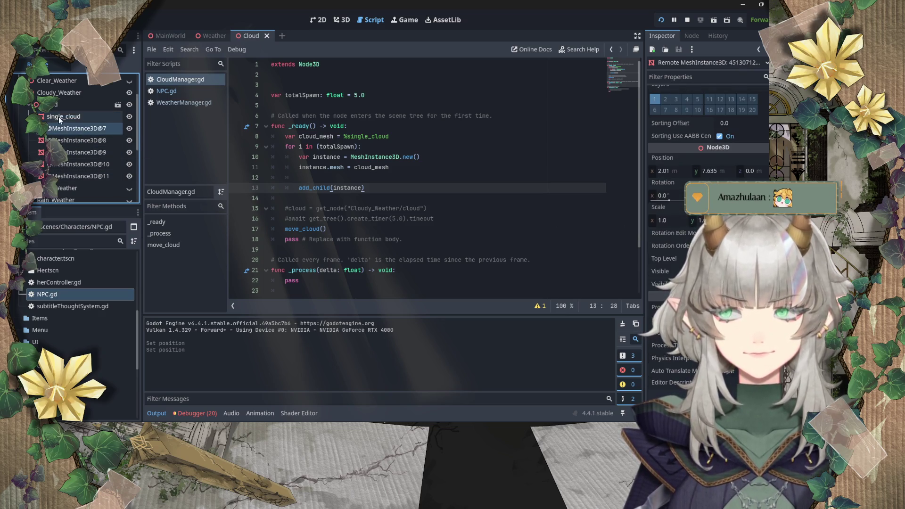
click(341, 19)
drag(460, 239, 441, 222)
scroll(434, 216, up, 5)
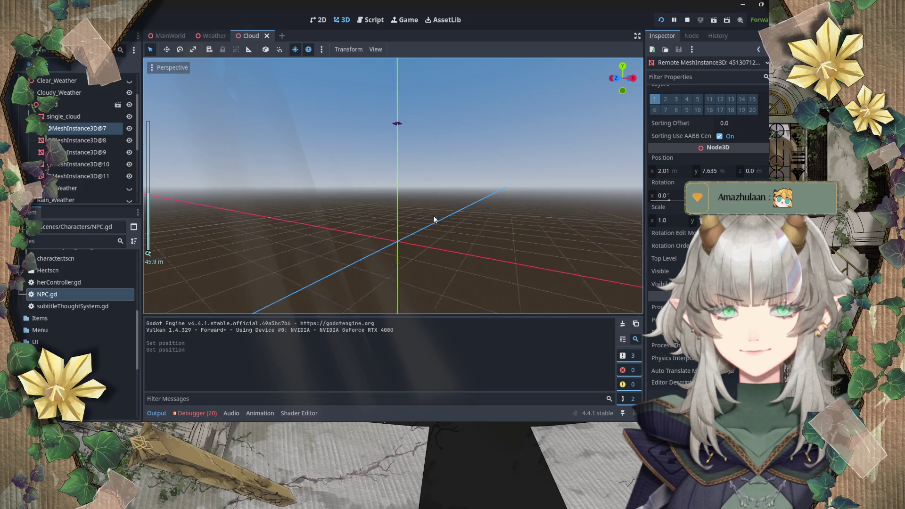
Give remote MeshInstance3D@9 Scale x 8.8 and Position x about 8.01 m in the Inspector
click(95, 152)
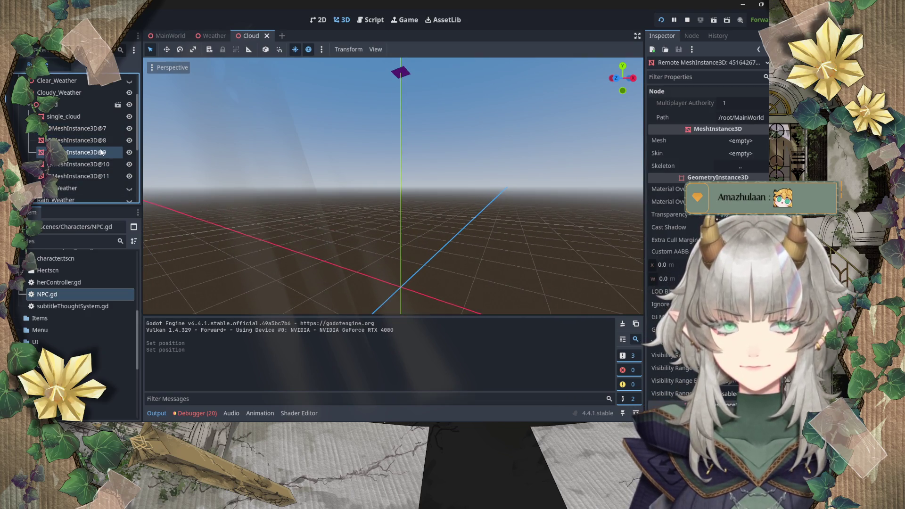
scroll(707, 236, down, 10)
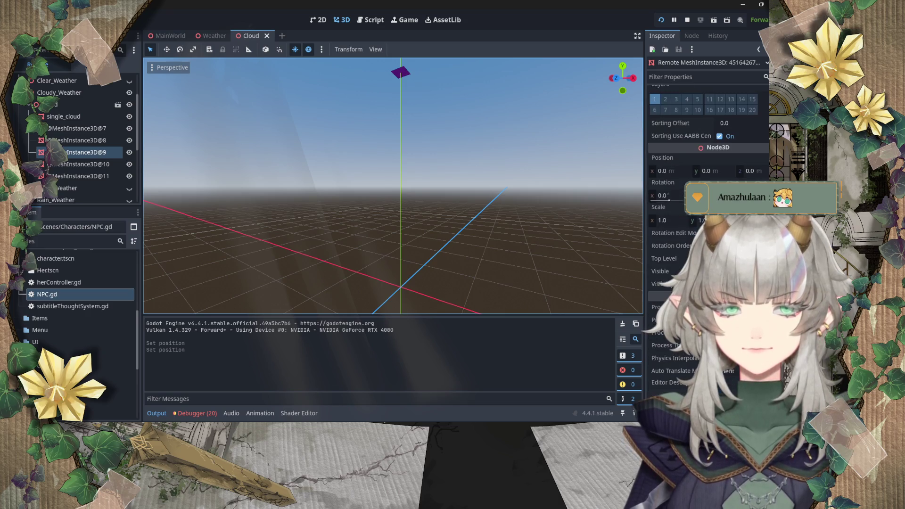
scroll(706, 235, up, 3)
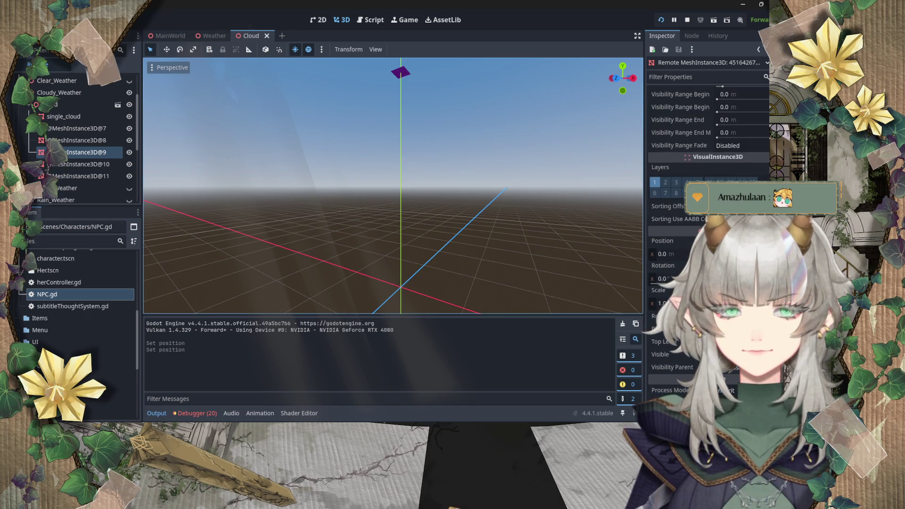
drag(659, 303, 697, 304)
scroll(439, 247, down, 3)
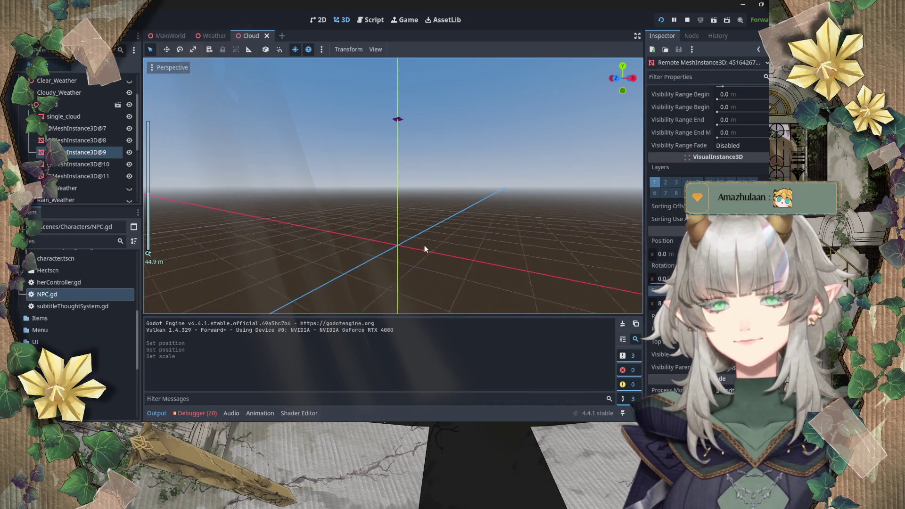
scroll(423, 247, up, 2)
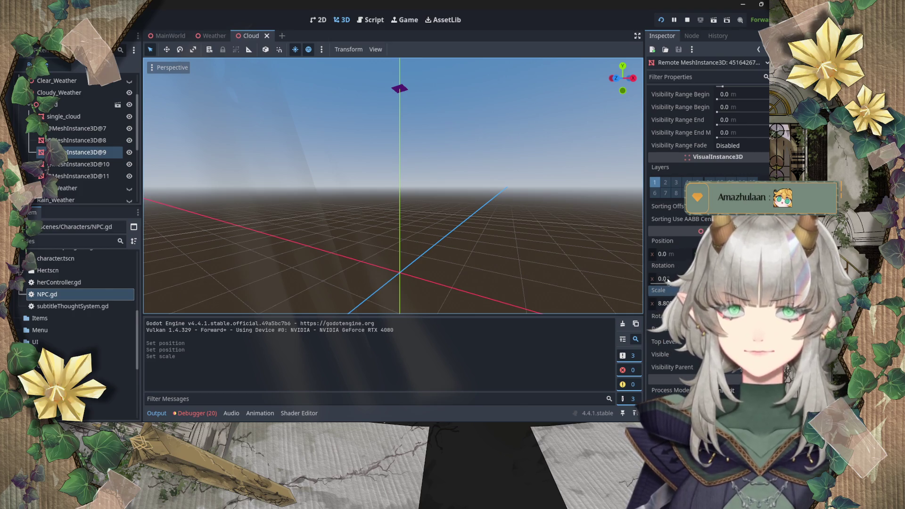
drag(671, 256, 707, 256)
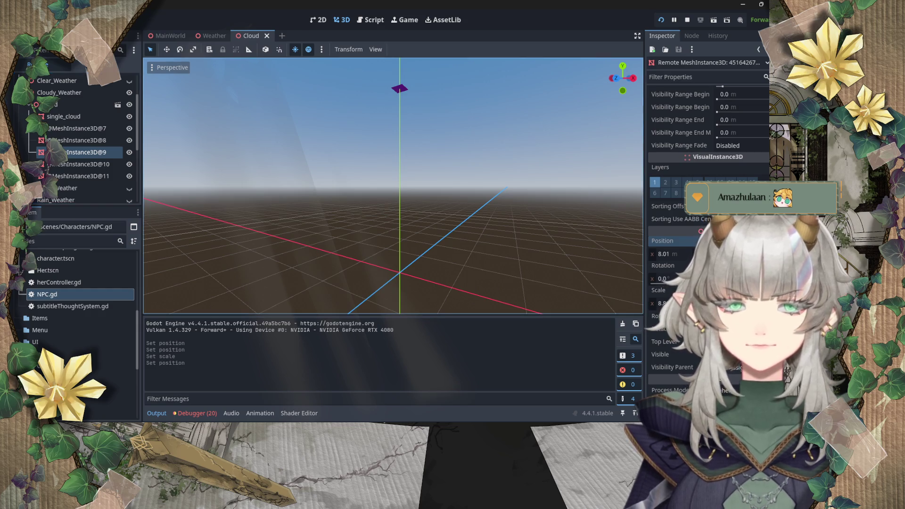
scroll(687, 216, down, 5)
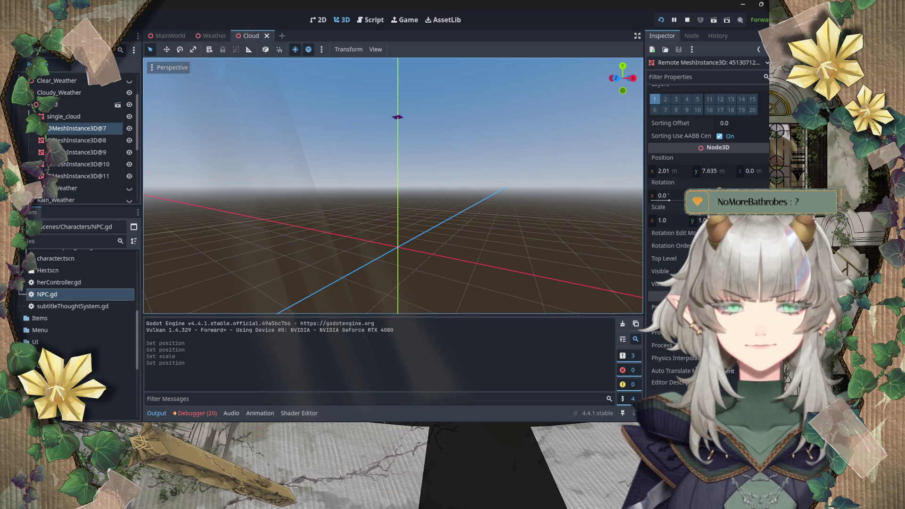
scroll(707, 189, down, 2)
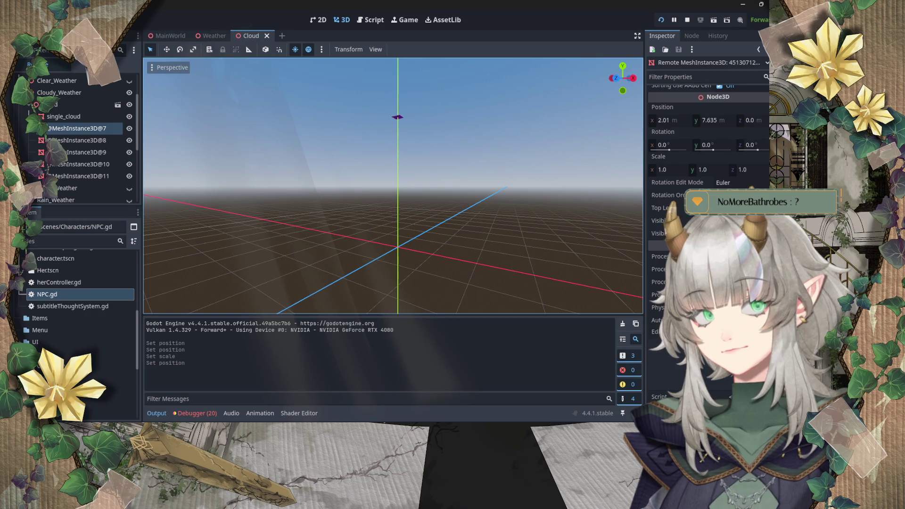
scroll(707, 188, up, 5)
scroll(707, 188, up, 4)
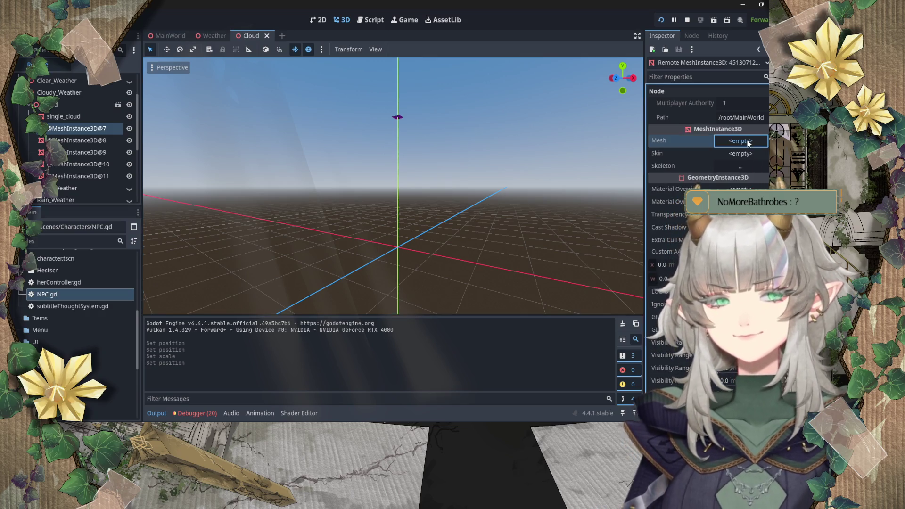
Try the cloud instance's Mesh dropdown, find no mesh to assign, and stop the running game
click(749, 141)
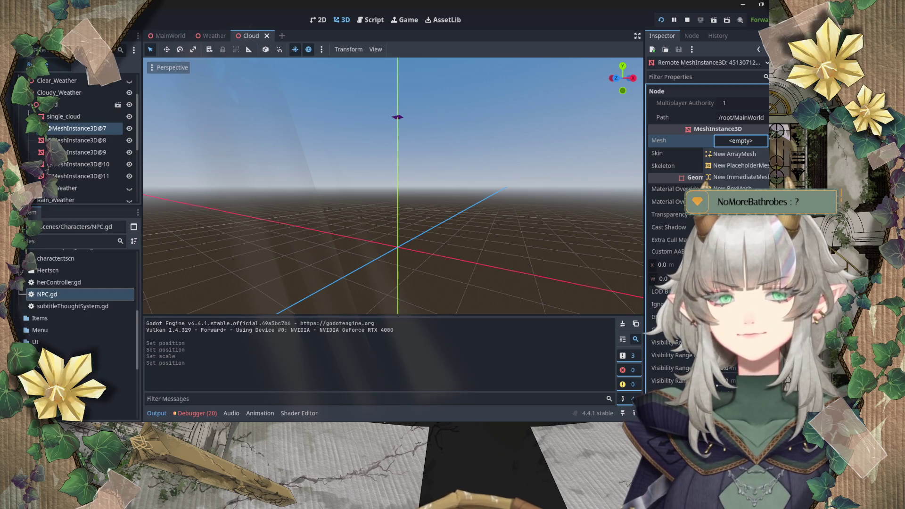
click(735, 349)
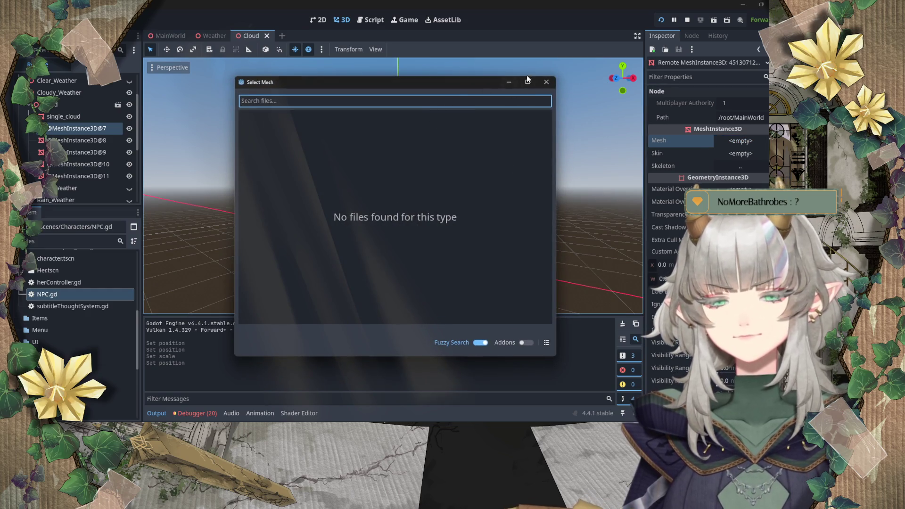
click(545, 82)
click(753, 140)
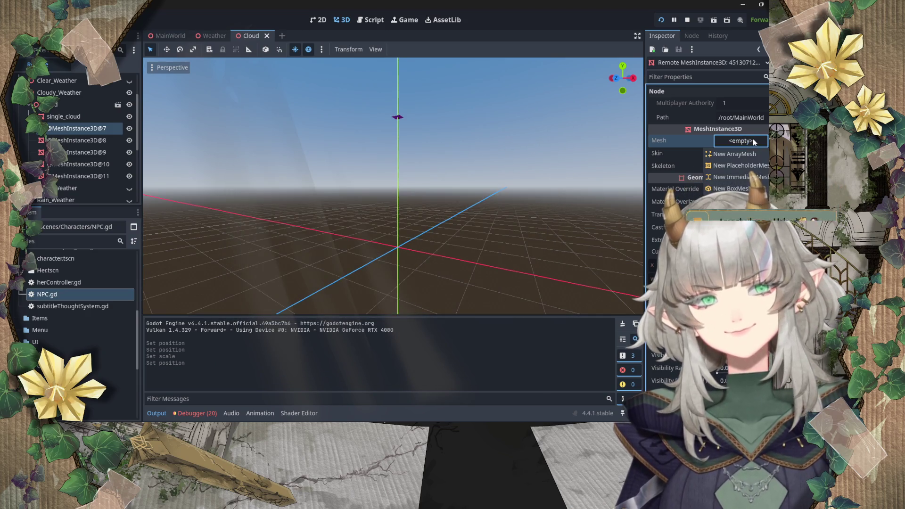
click(751, 142)
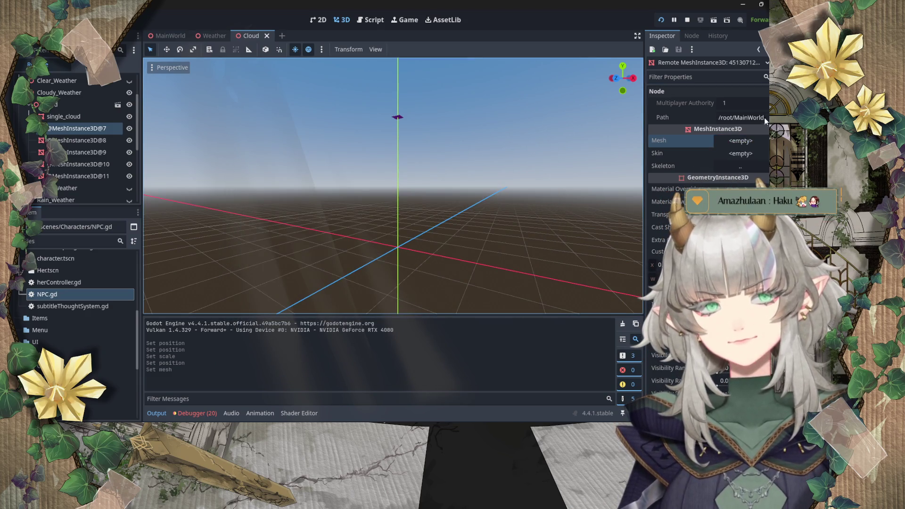
click(750, 144)
click(753, 143)
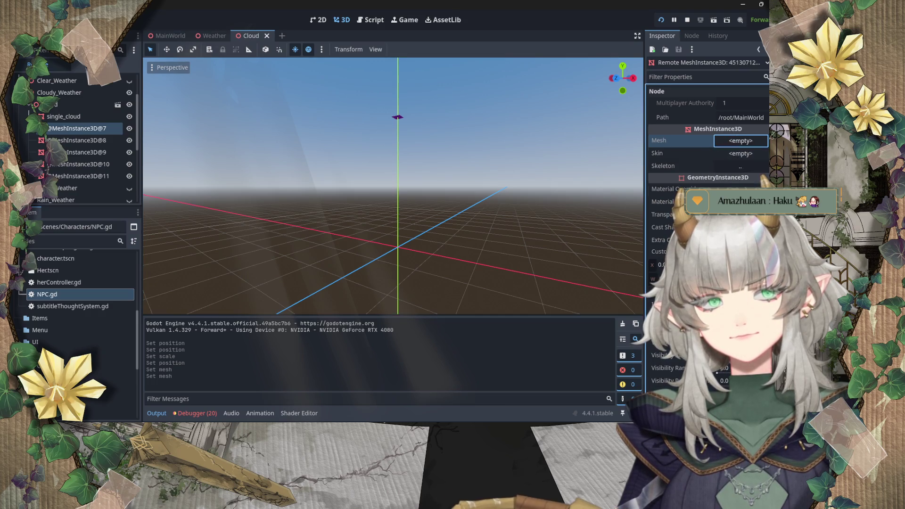
click(753, 141)
click(735, 140)
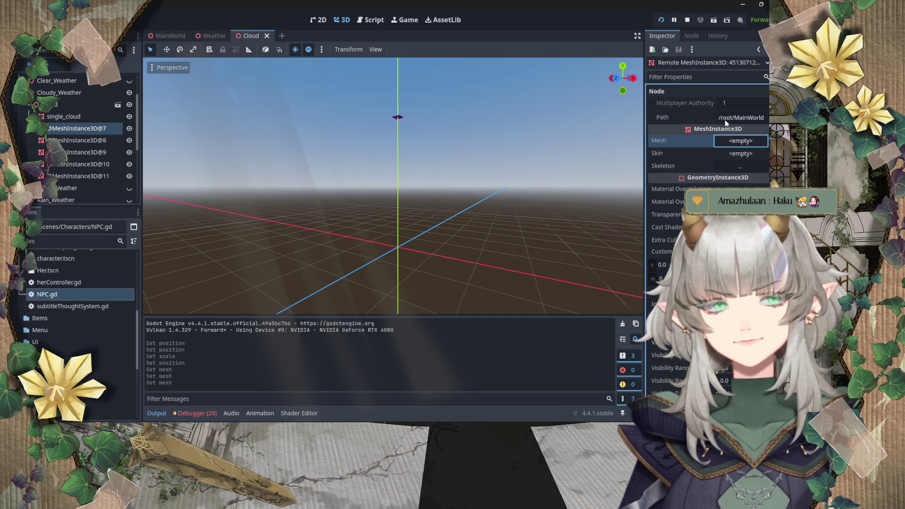
click(685, 21)
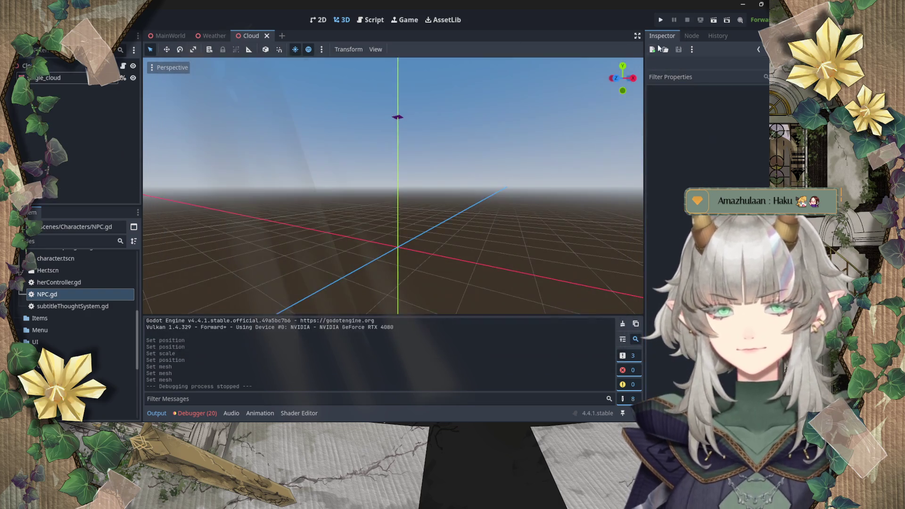
Check single_cloud's Mesh options without changing them, then switch to the CloudManager.gd script
click(52, 78)
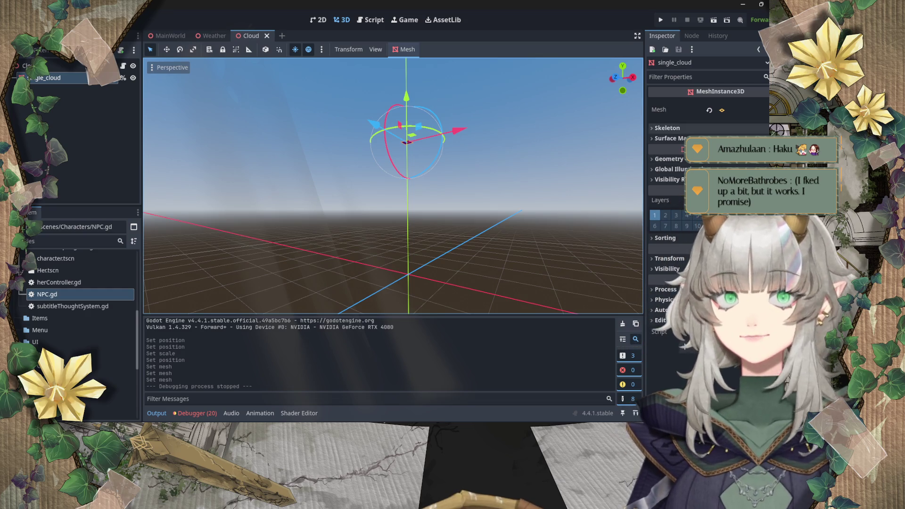
click(744, 110)
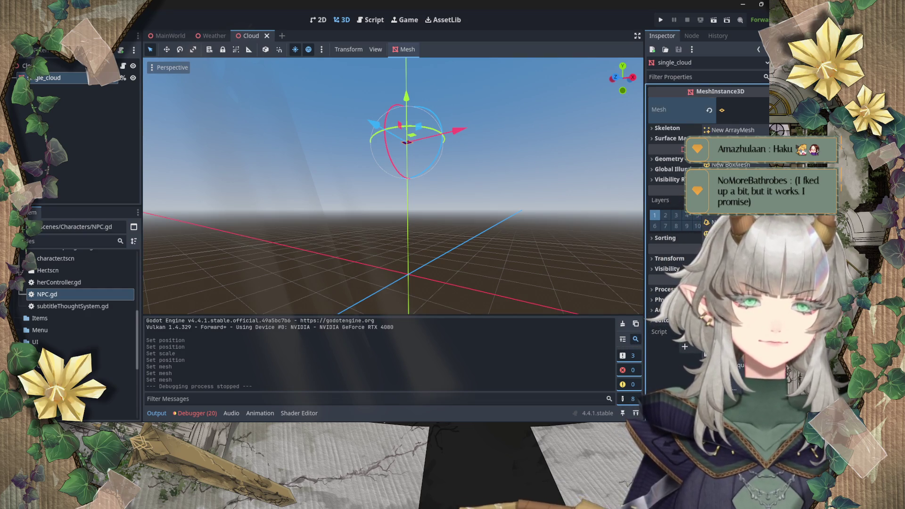
click(271, 222)
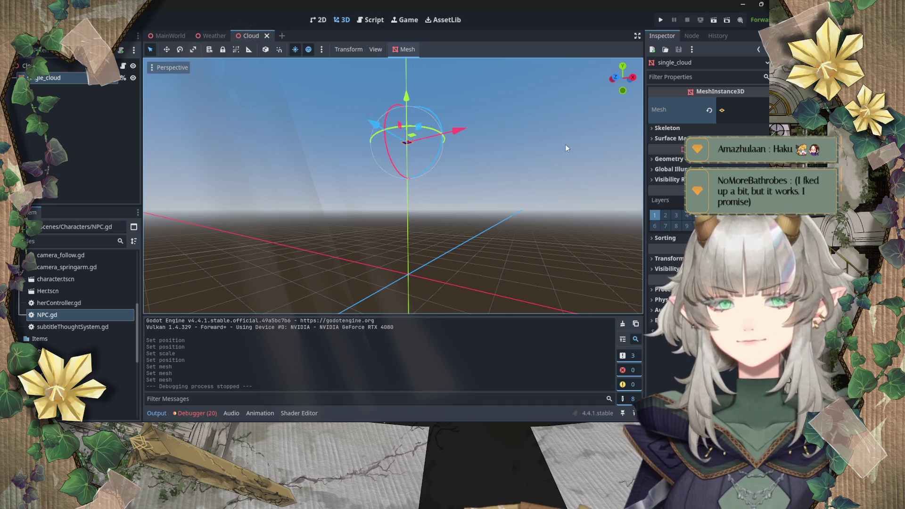
click(370, 20)
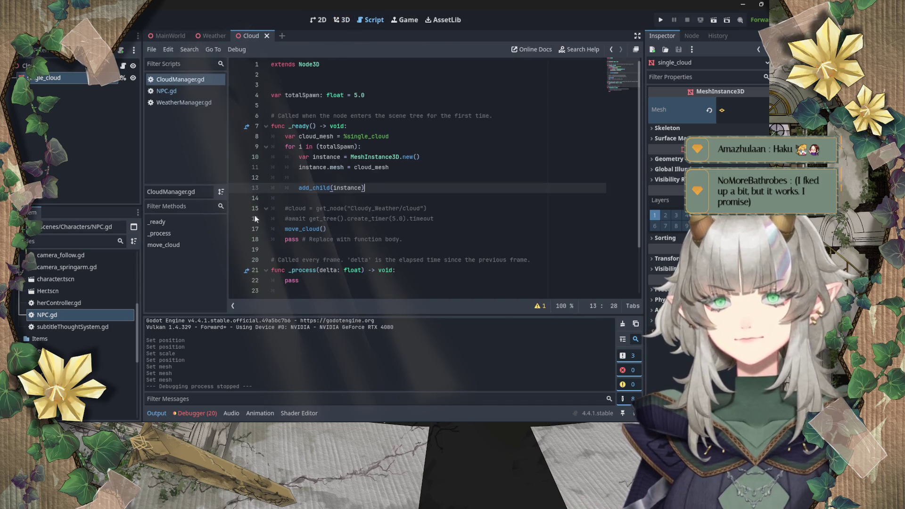
Review the cloud_mesh variable and spawn loop on lines 8–13 of CloudManager.gd
click(192, 82)
click(392, 181)
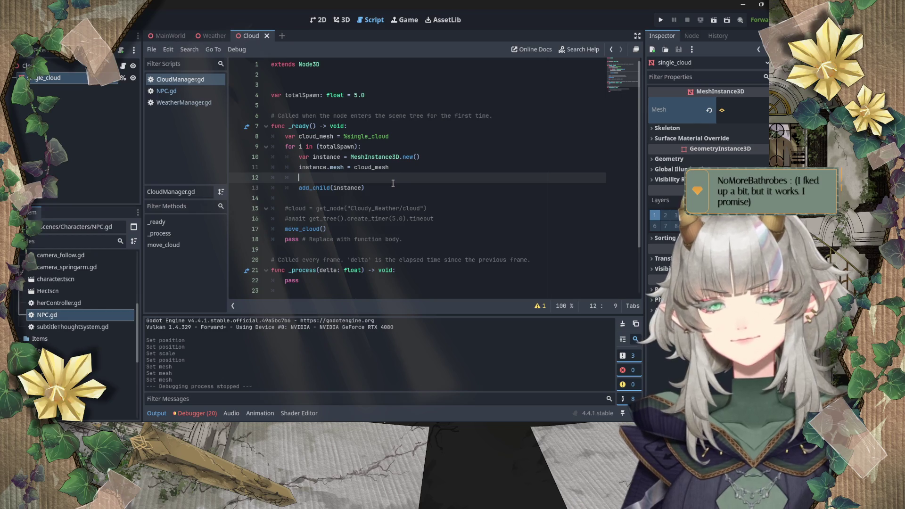
triple_click(315, 157)
click(315, 169)
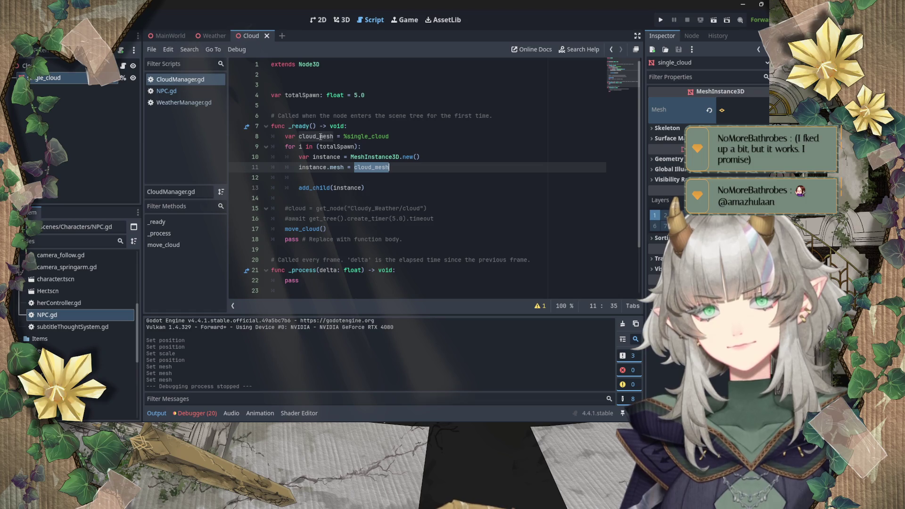
click(320, 136)
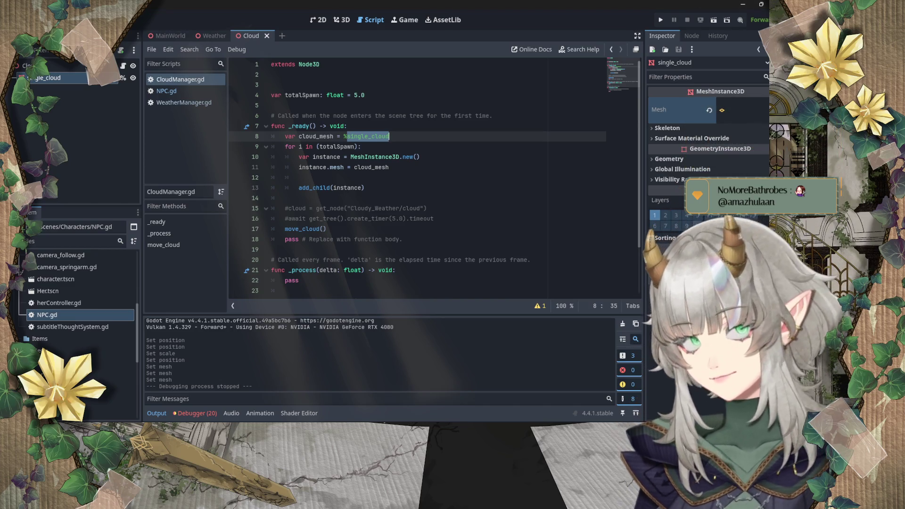
Expand and collapse single_cloud's Mesh resource in the Inspector, then run the project
click(652, 259)
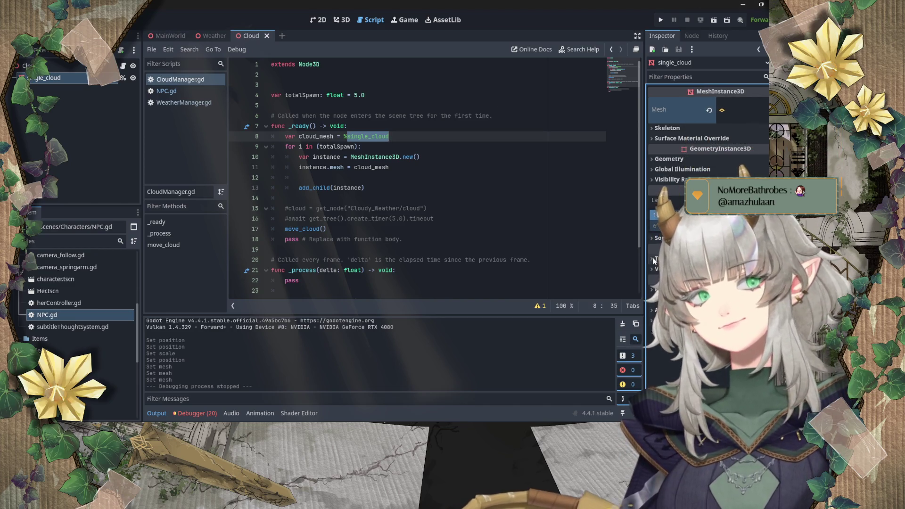
click(733, 111)
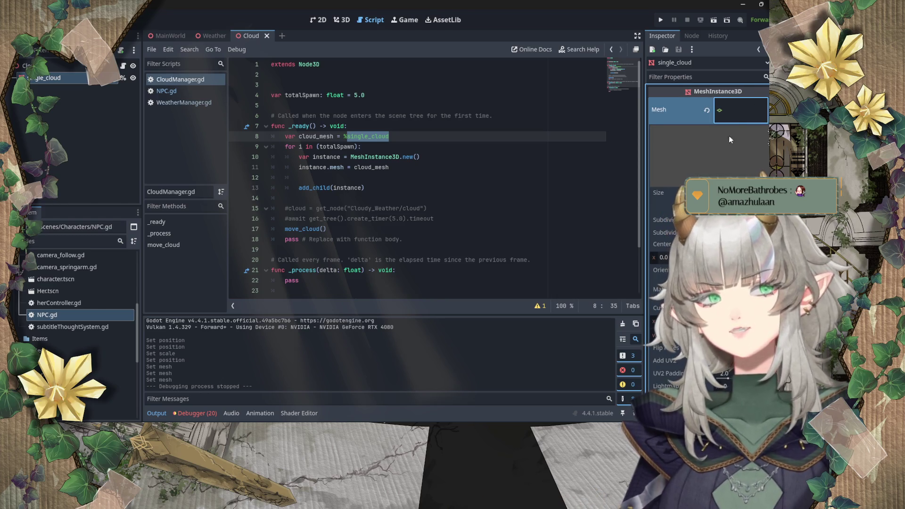
click(734, 108)
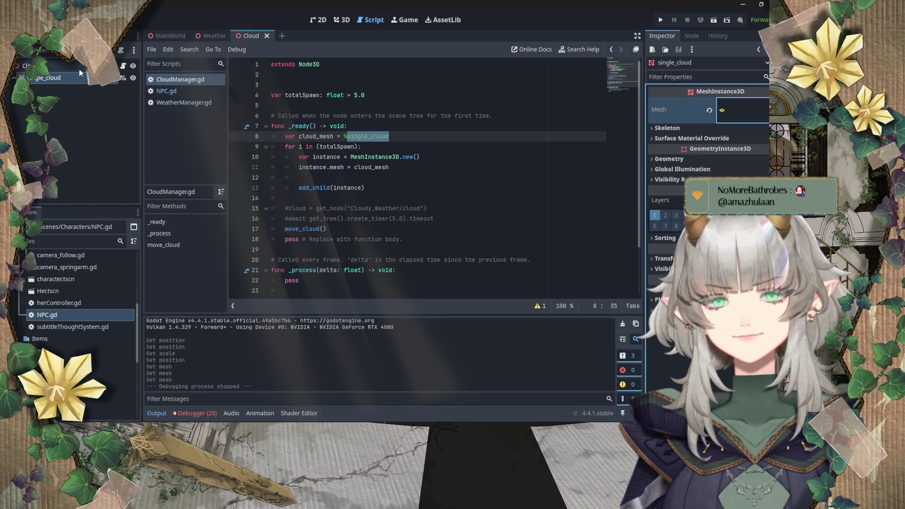
click(659, 20)
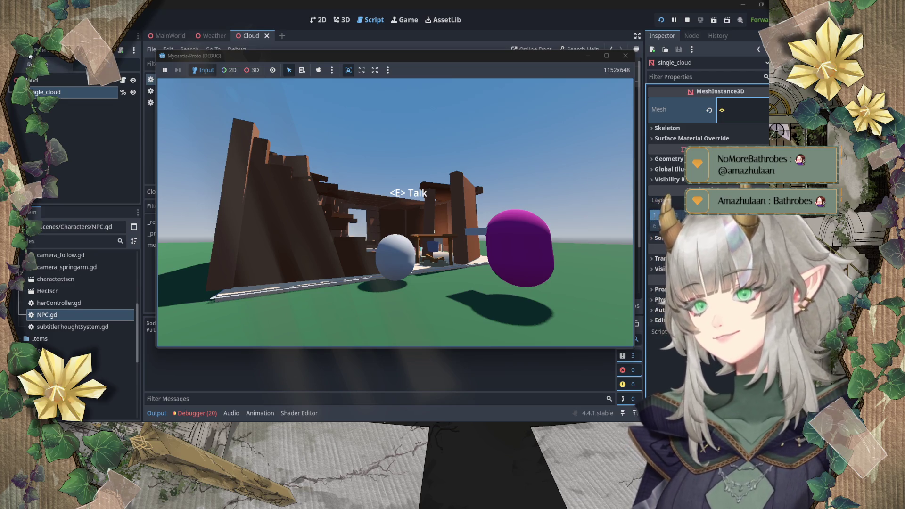
key(alt+Tab)
click(65, 130)
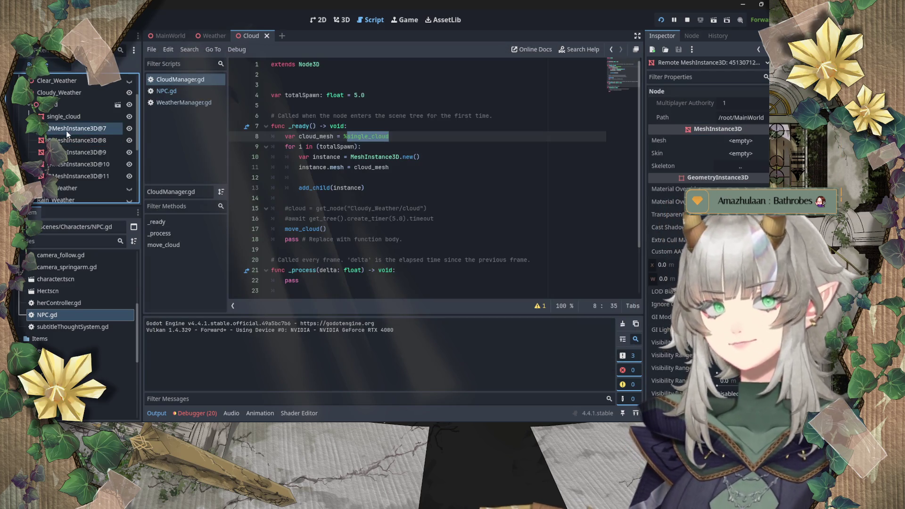
click(91, 151)
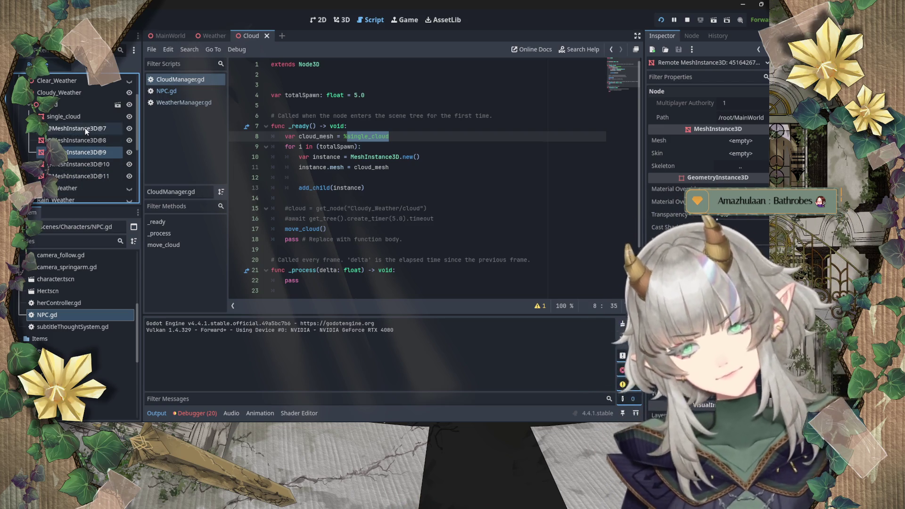
click(79, 117)
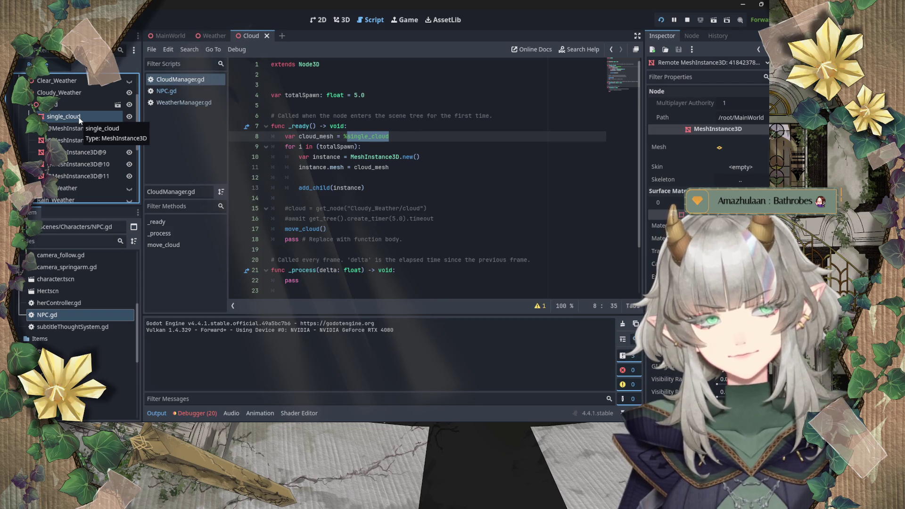
click(74, 130)
click(740, 141)
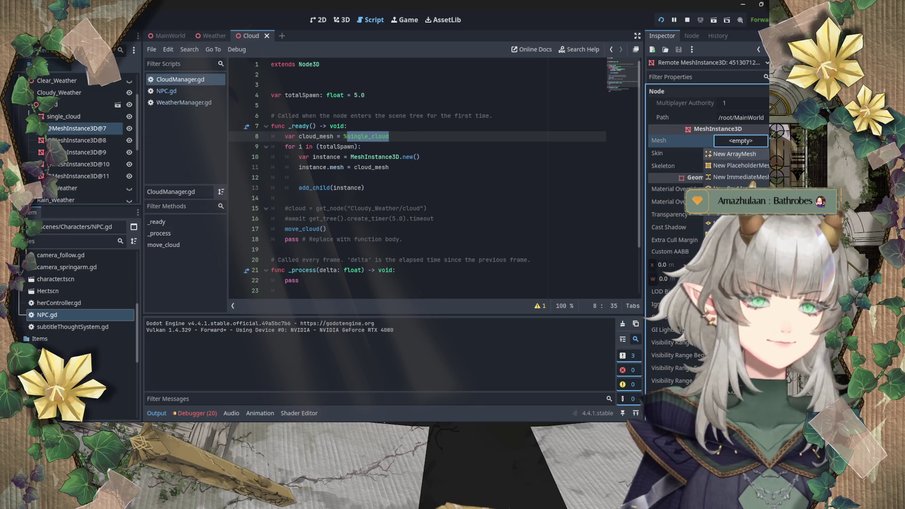
click(735, 351)
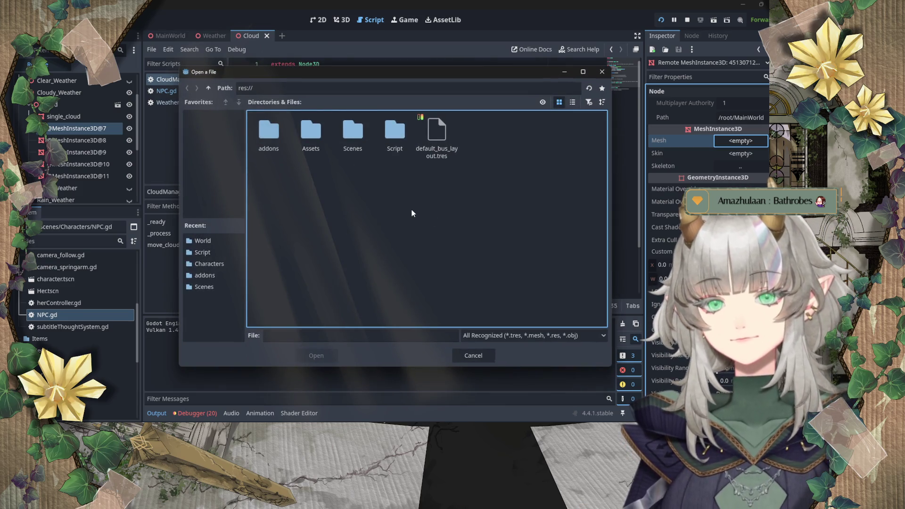
double_click(311, 133)
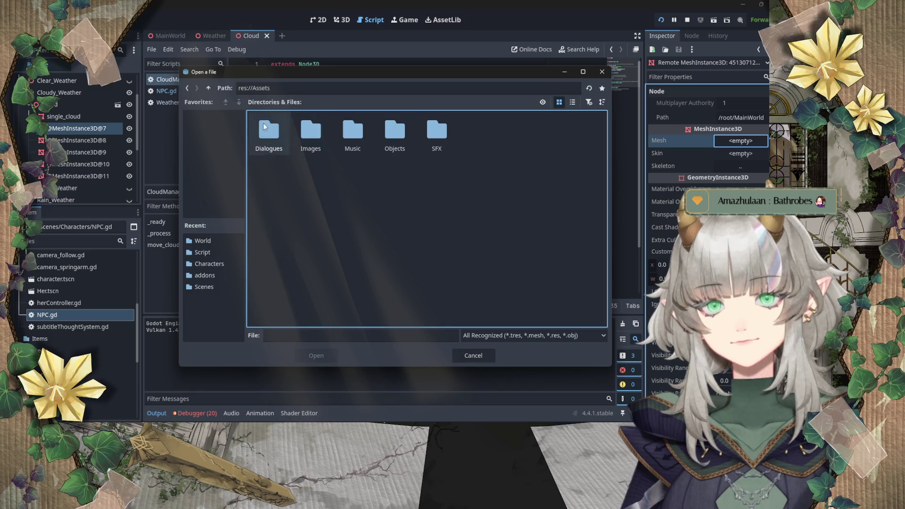
click(601, 72)
click(740, 140)
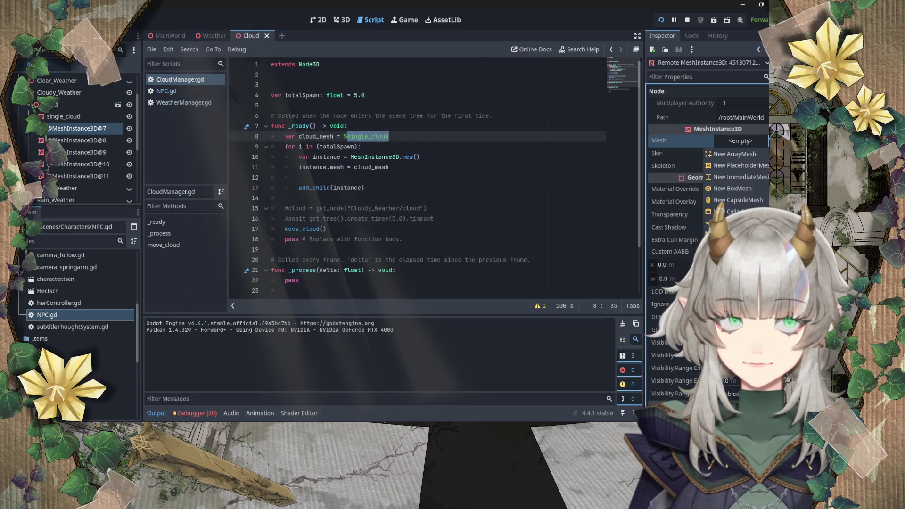
click(735, 339)
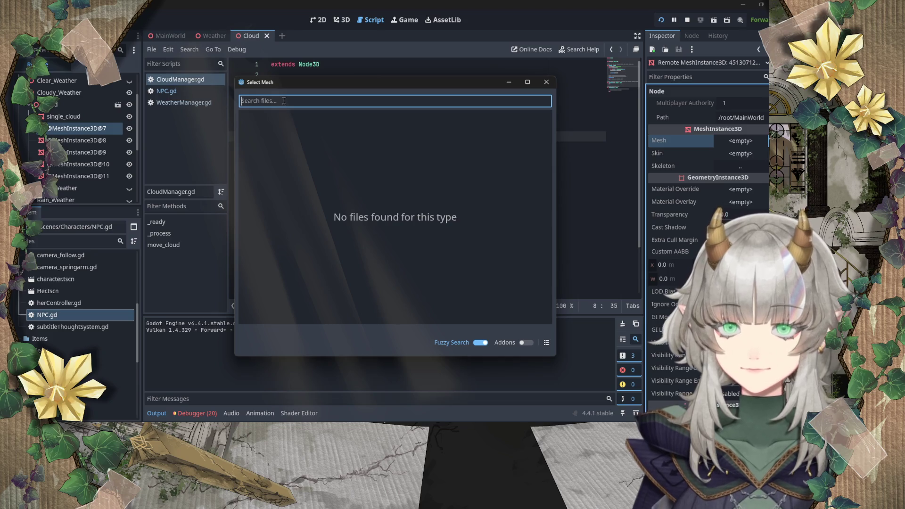
text(mes)
key(BackSpace)
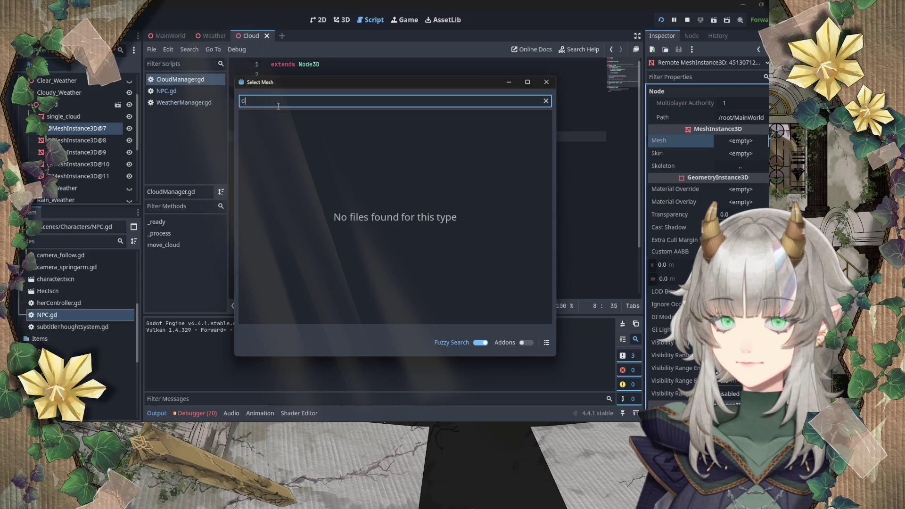
key(Escape)
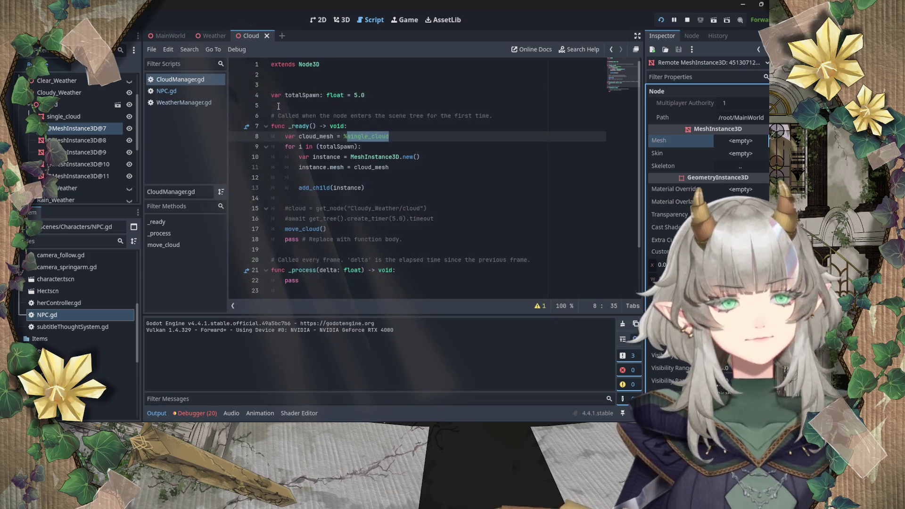
click(751, 141)
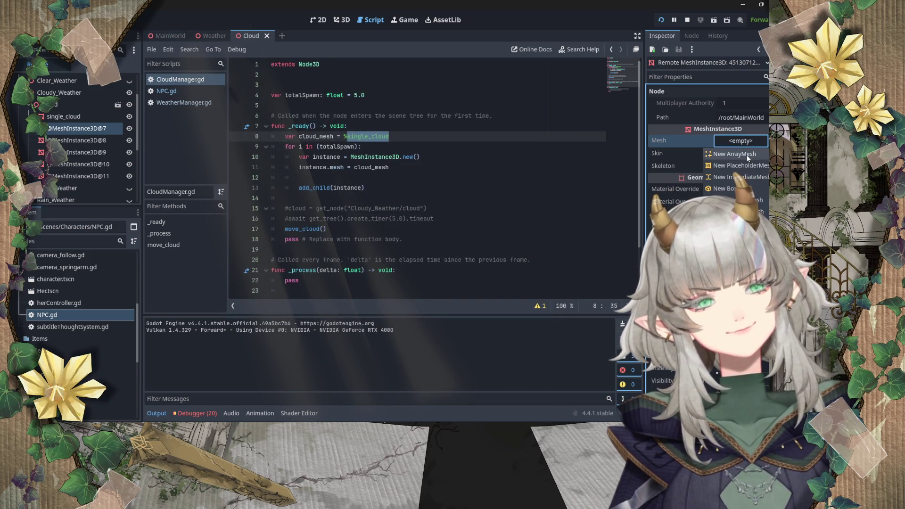
click(735, 339)
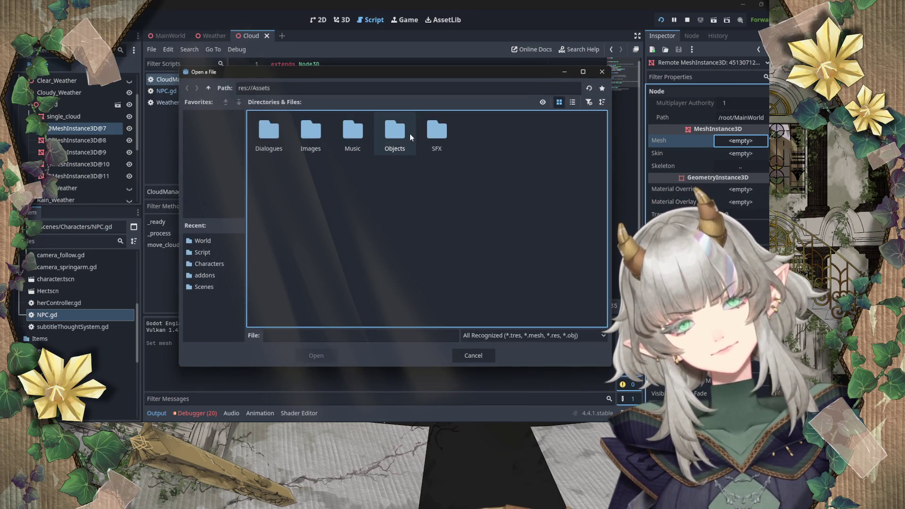
double_click(400, 134)
click(187, 90)
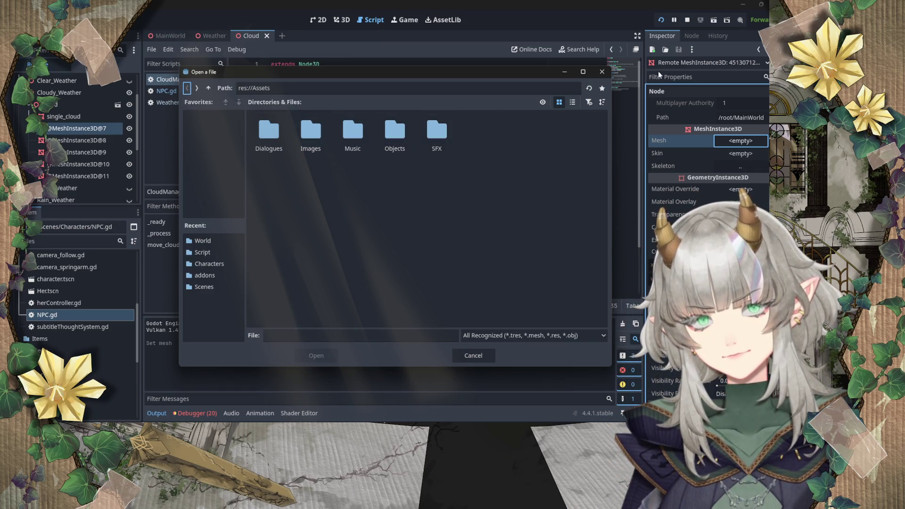
click(603, 72)
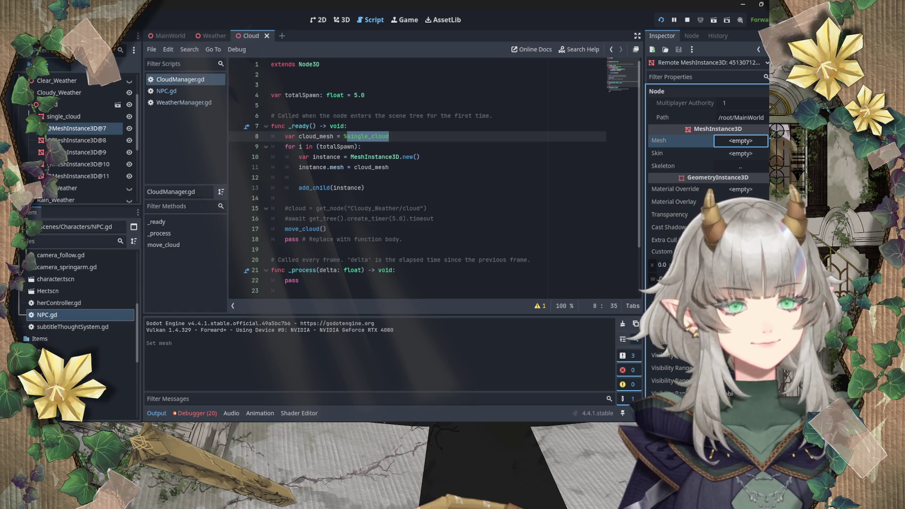
click(434, 218)
scroll(392, 169, down, 2)
click(302, 147)
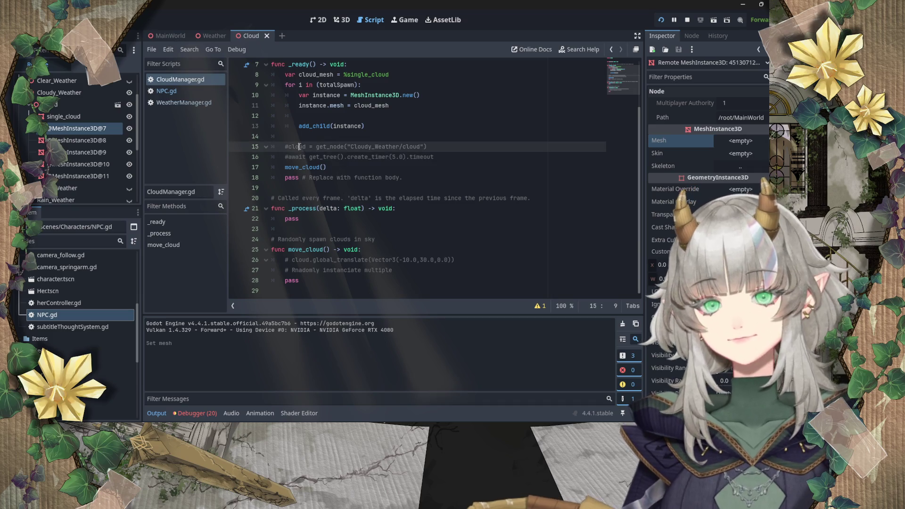
scroll(306, 154, up, 2)
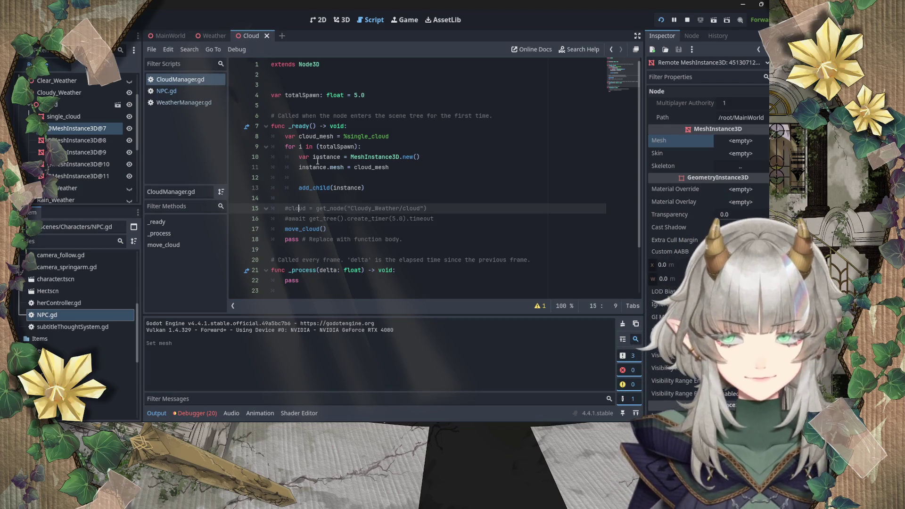
click(317, 161)
drag(298, 126, 296, 136)
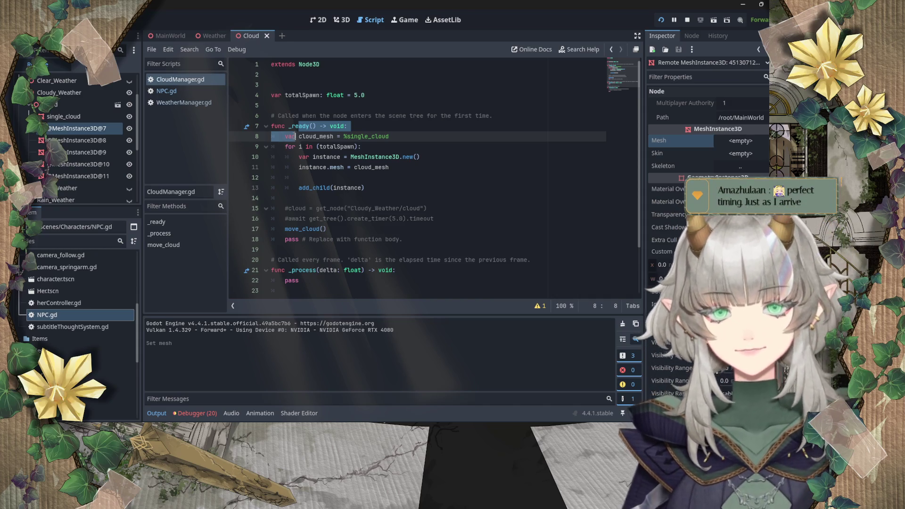
drag(361, 147, 383, 141)
click(380, 140)
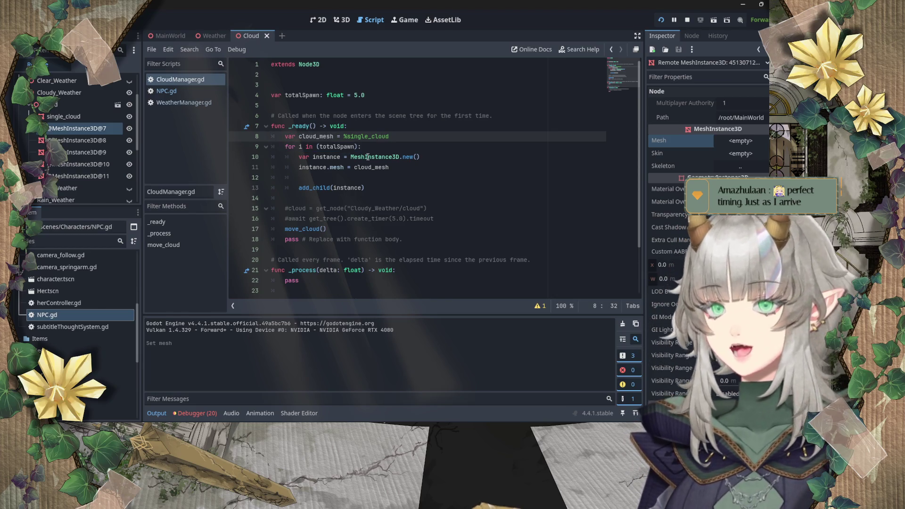
click(367, 171)
double_click(367, 171)
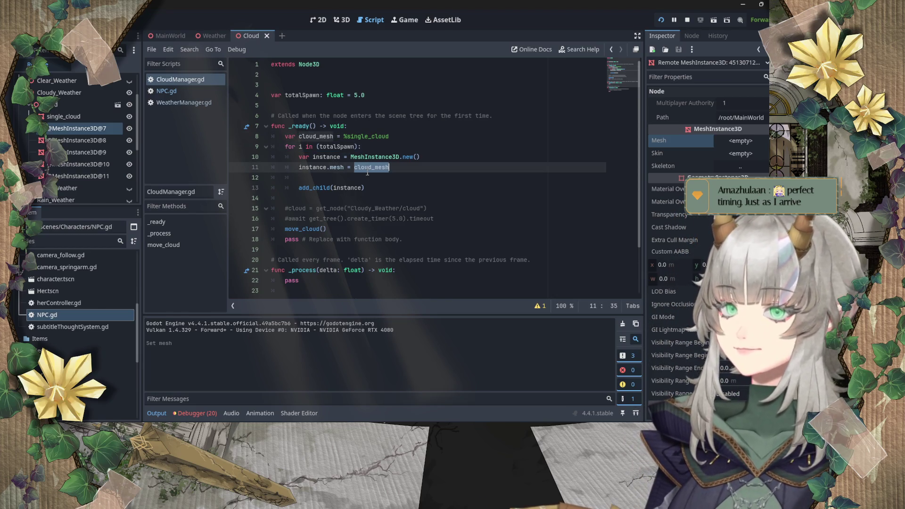
click(384, 137)
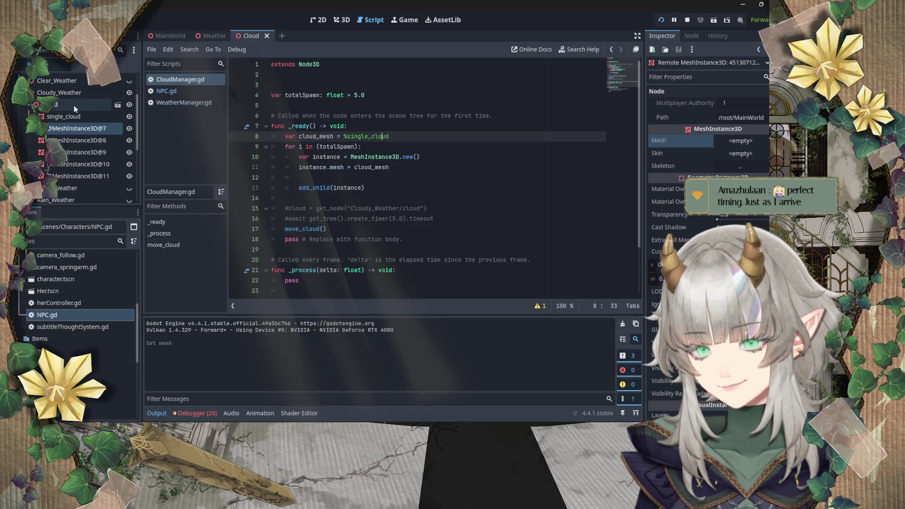
text(mesh)
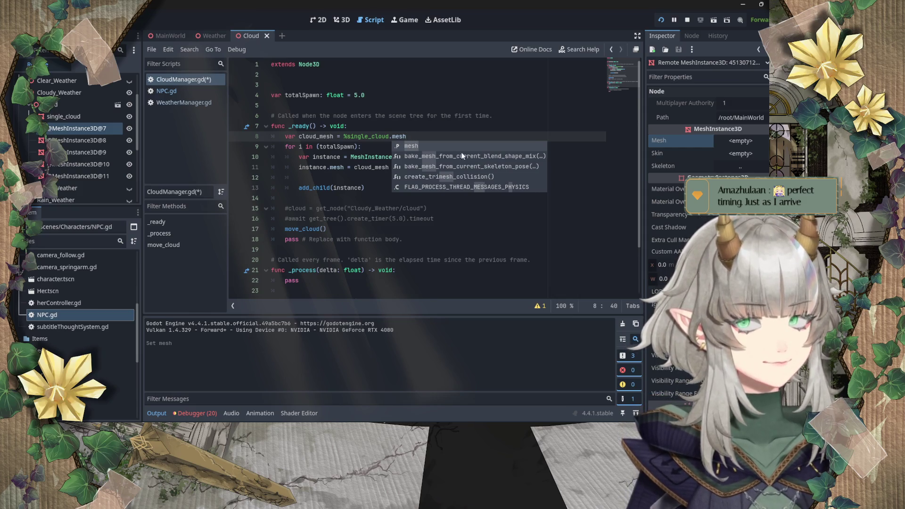
Save CloudManager.gd with the %single_cloud.mesh change and restart the game
click(494, 105)
key(ctrl+s)
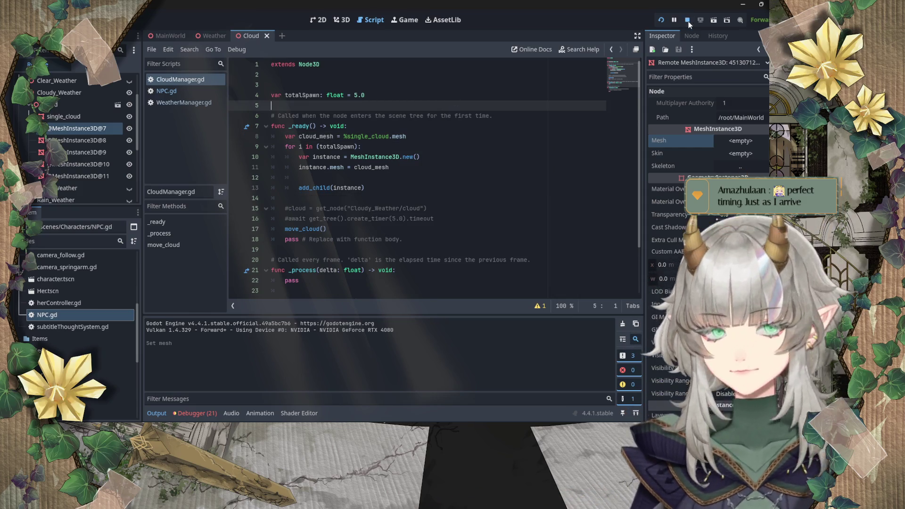
click(688, 21)
click(660, 21)
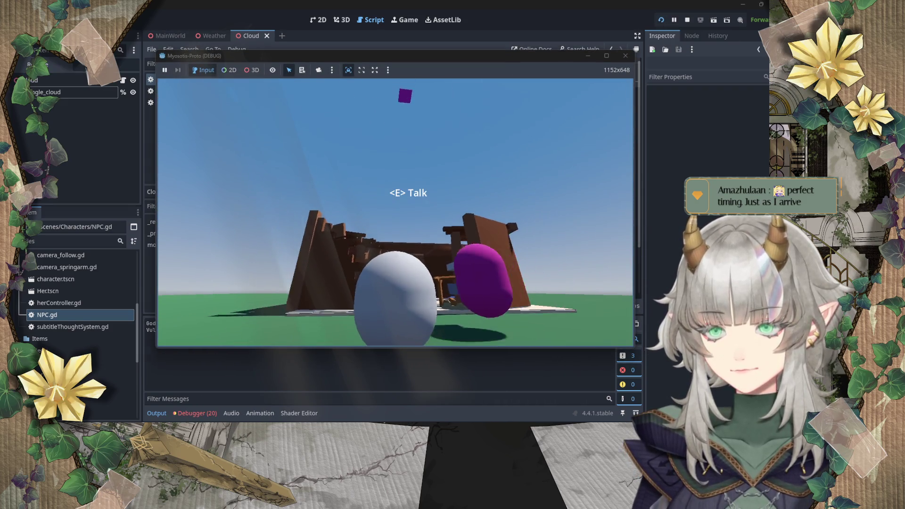
click(108, 163)
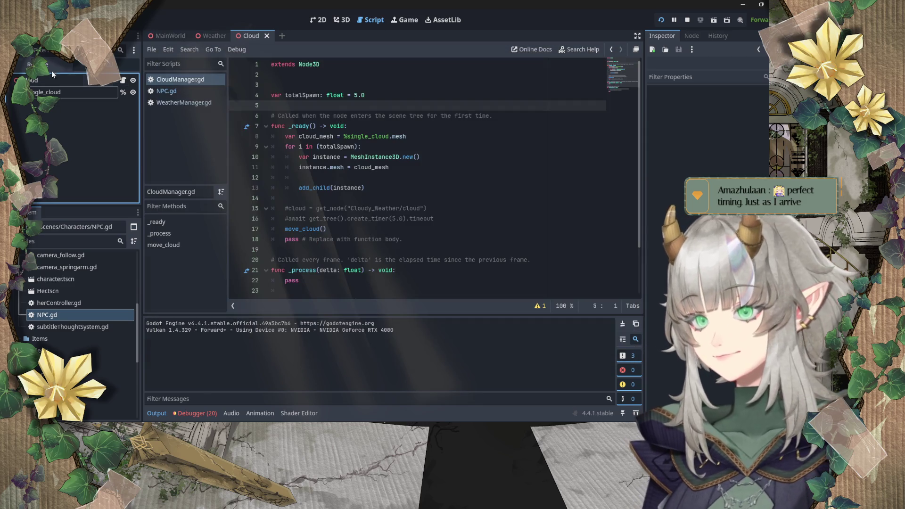
click(74, 127)
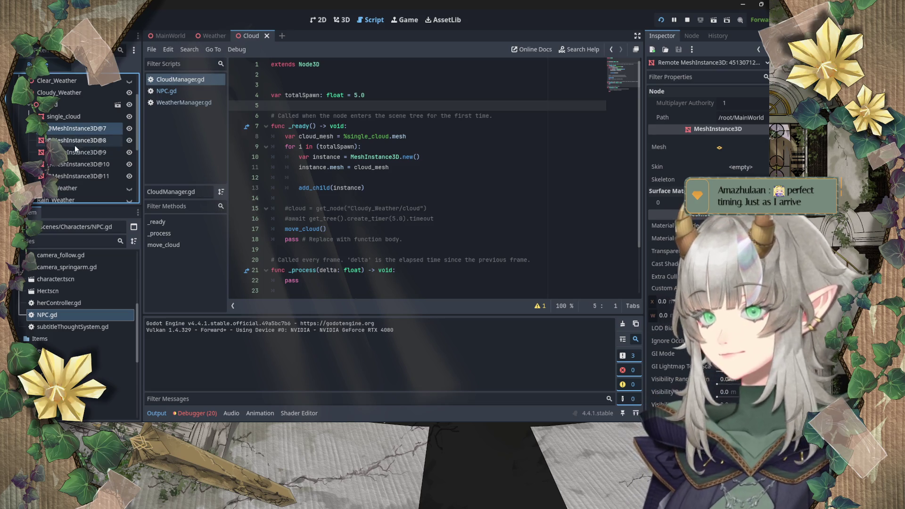
scroll(707, 235, down, 2)
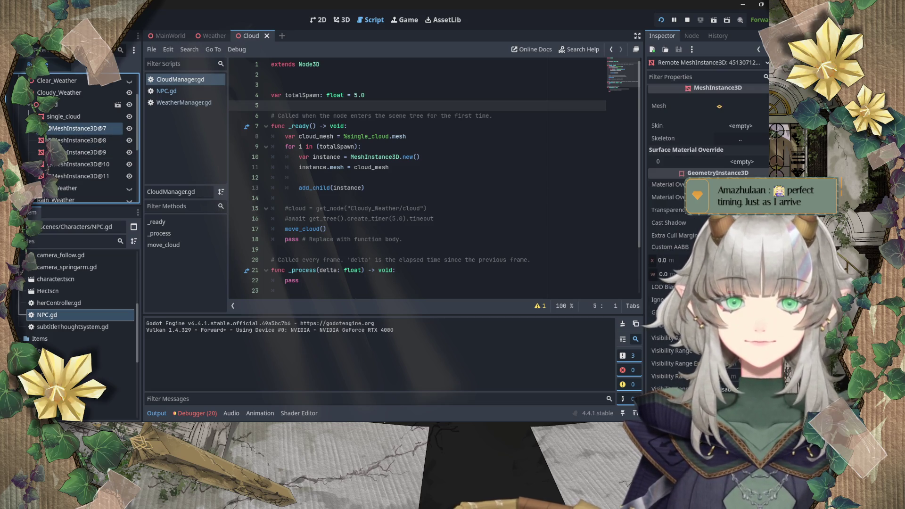
scroll(666, 305, down, 6)
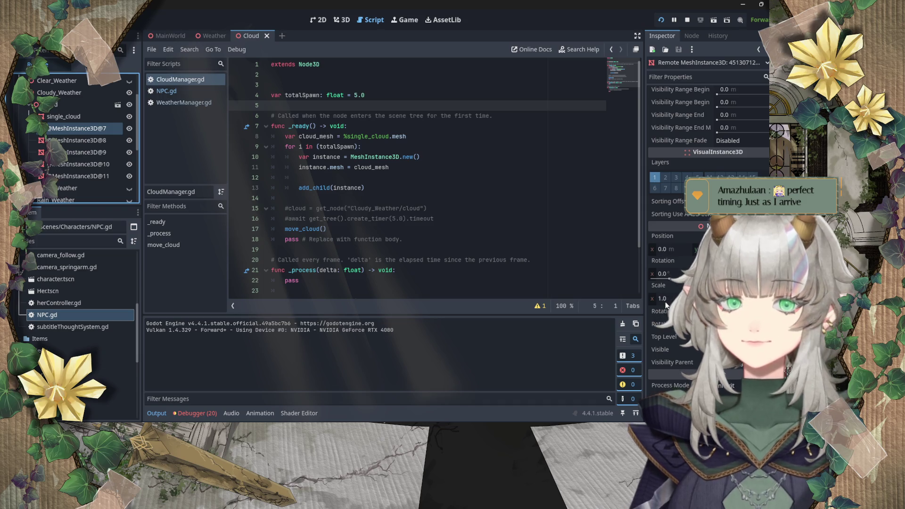
drag(666, 305, 702, 305)
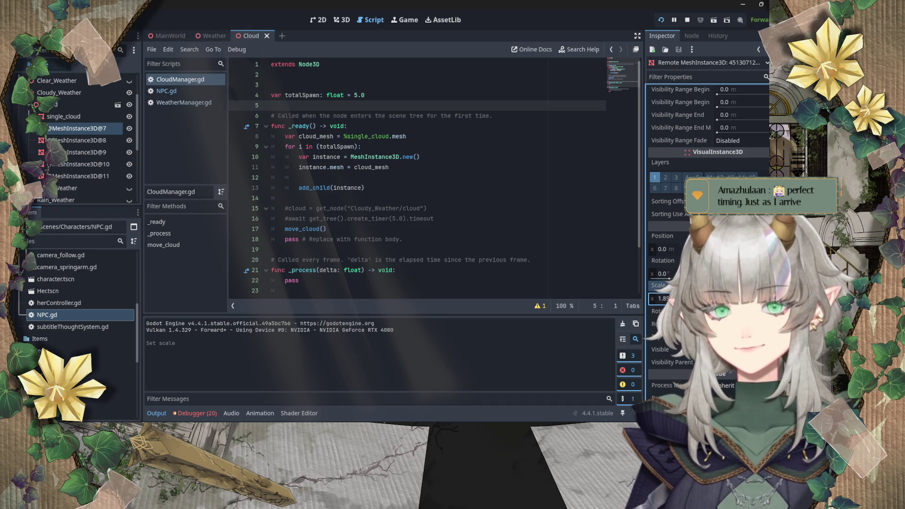
drag(676, 251, 707, 250)
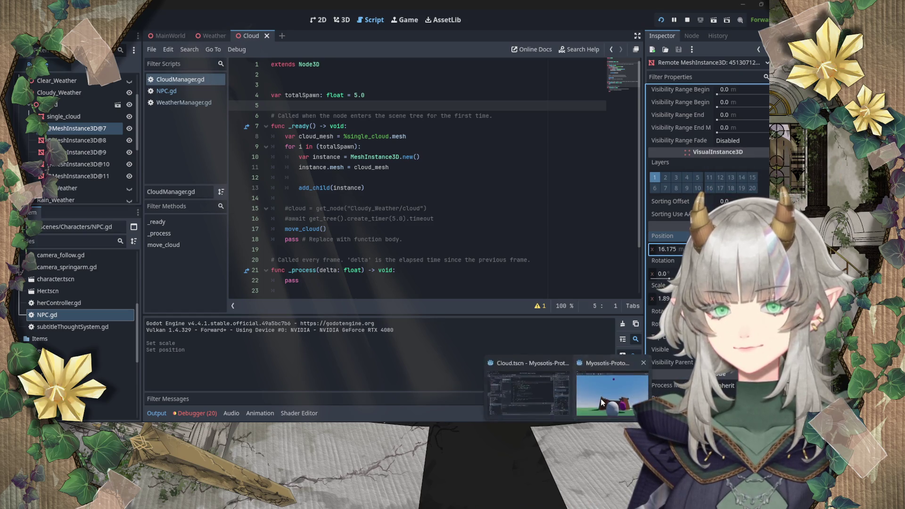
Walk the game camera around with W, S and A looking for clouds, then restart with F8 and F5
click(602, 401)
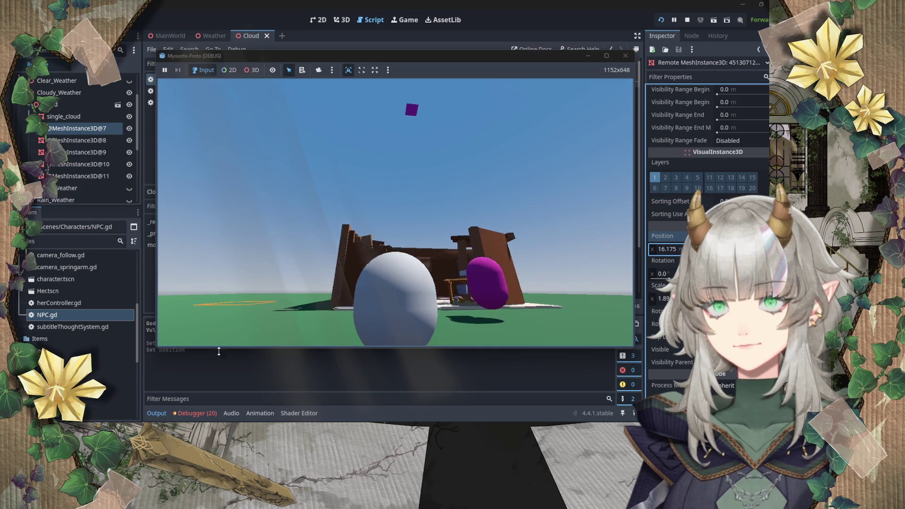
key(w)
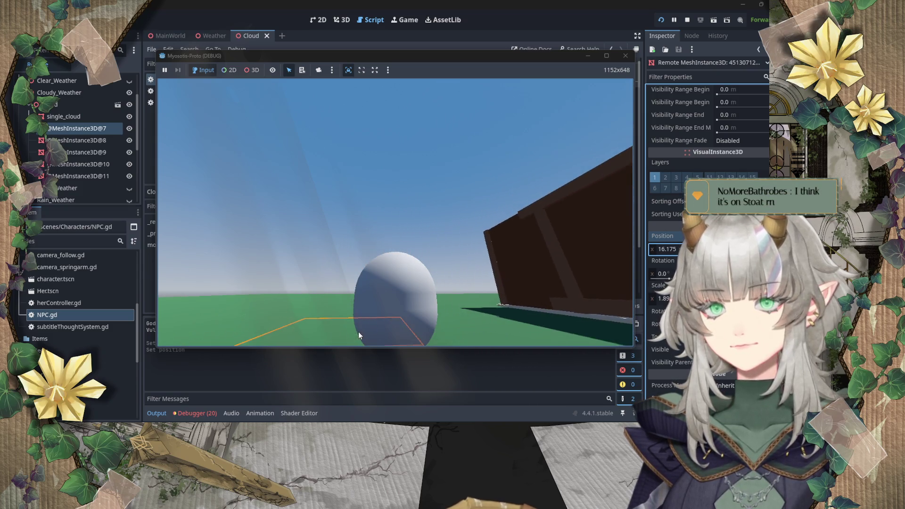
key(alt+Tab)
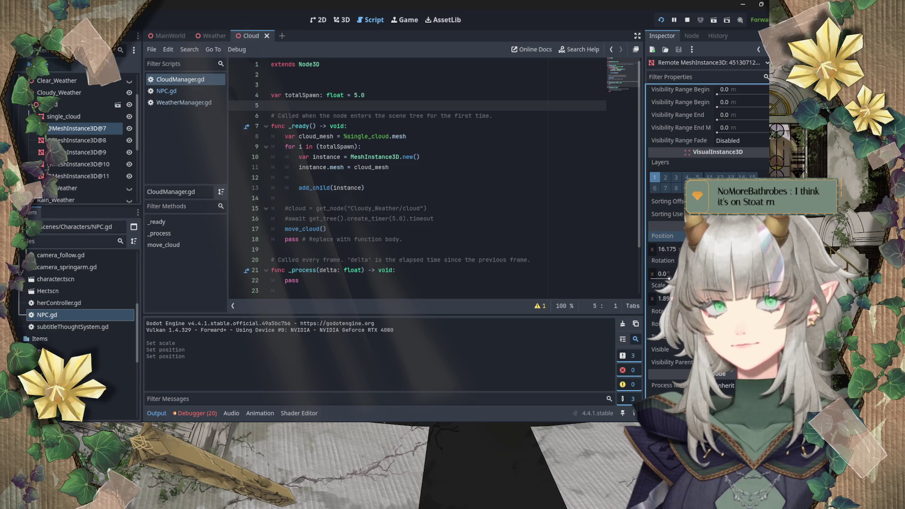
click(602, 401)
key(w)
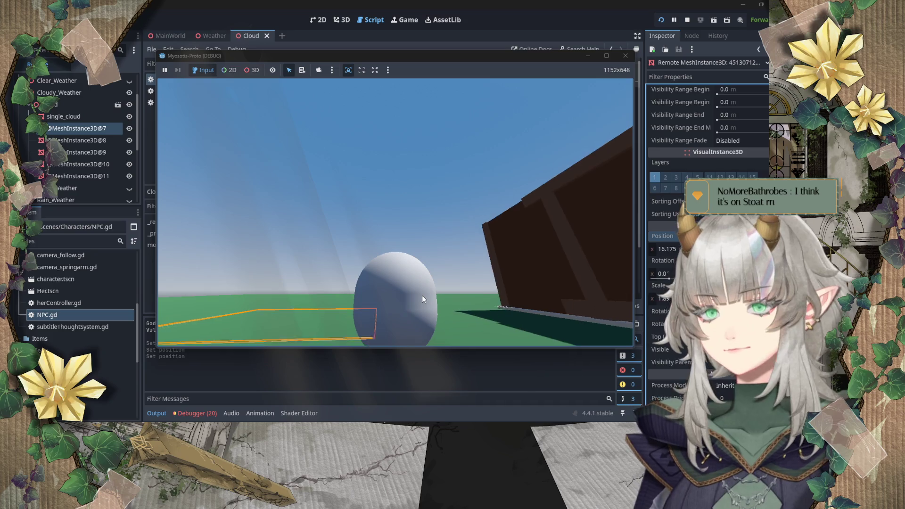
key(s)
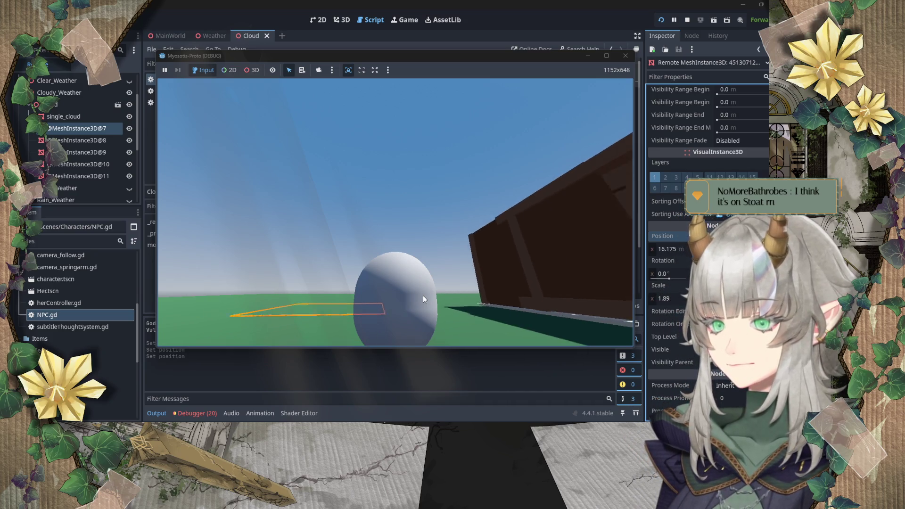
key(s)
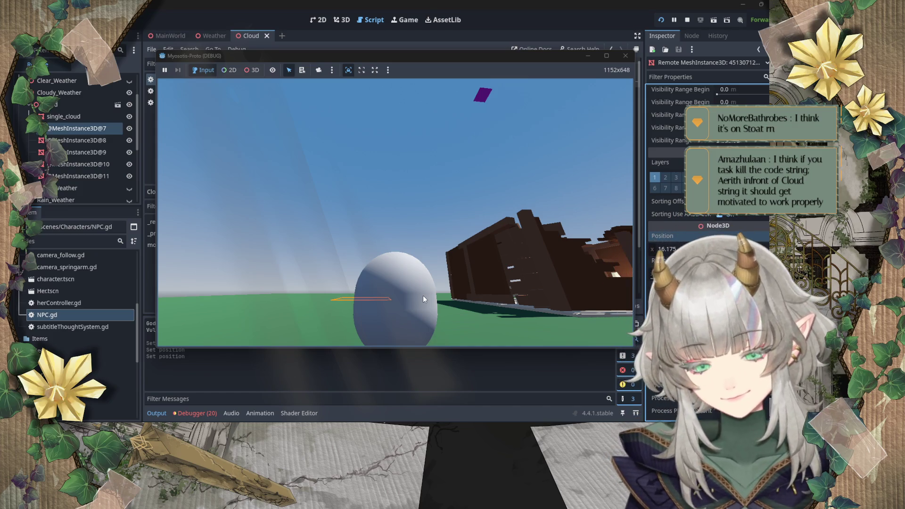
key(a)
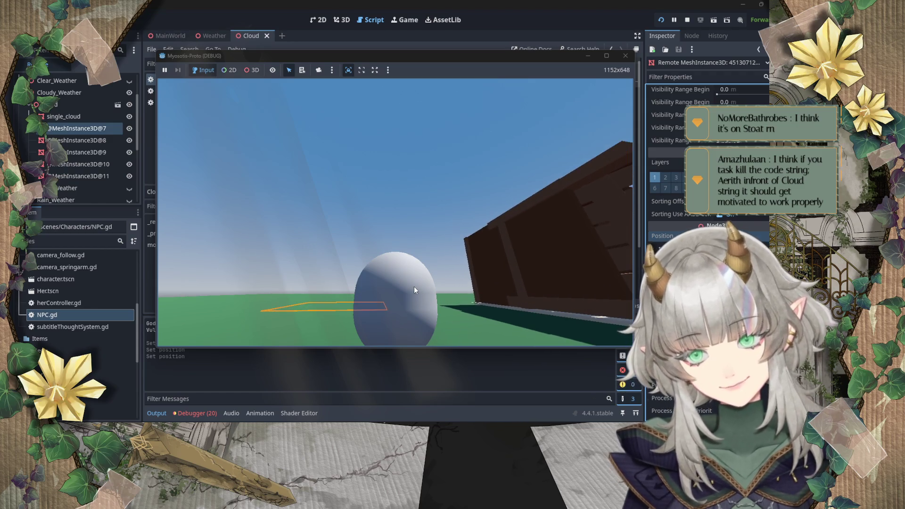
key(F8)
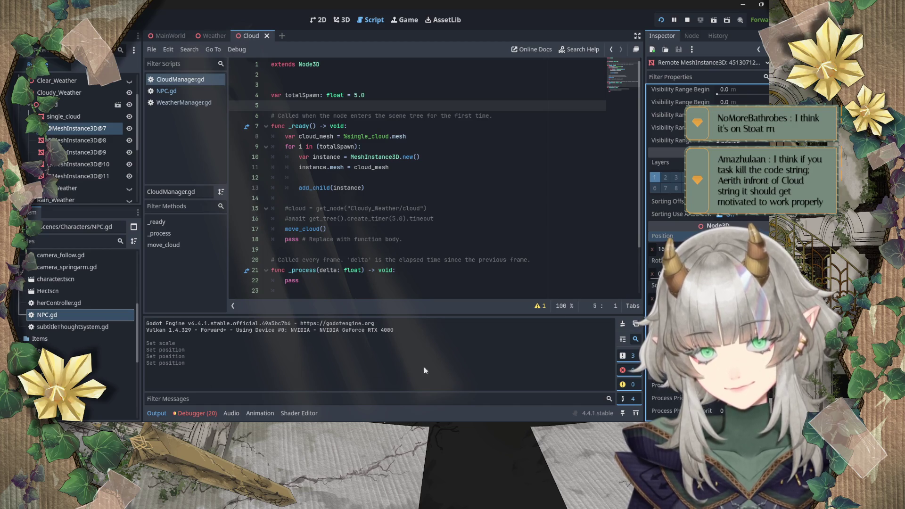
key(F5)
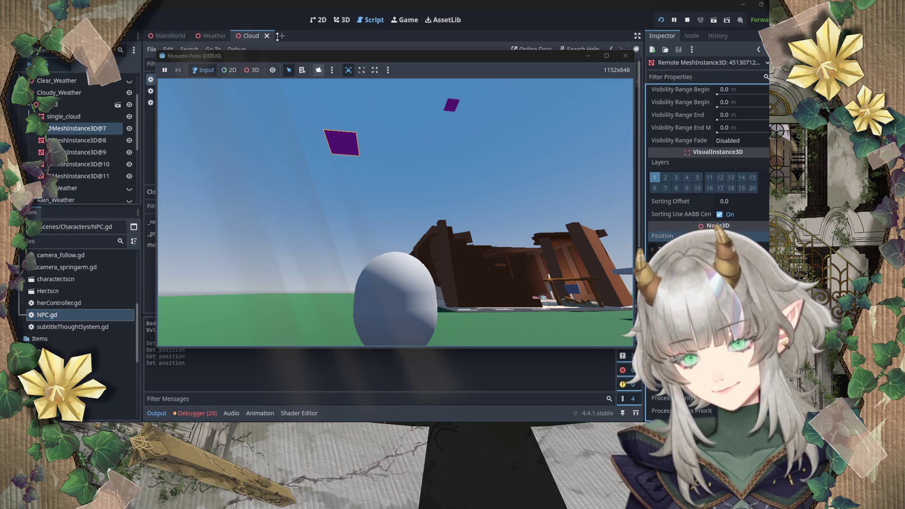
click(80, 140)
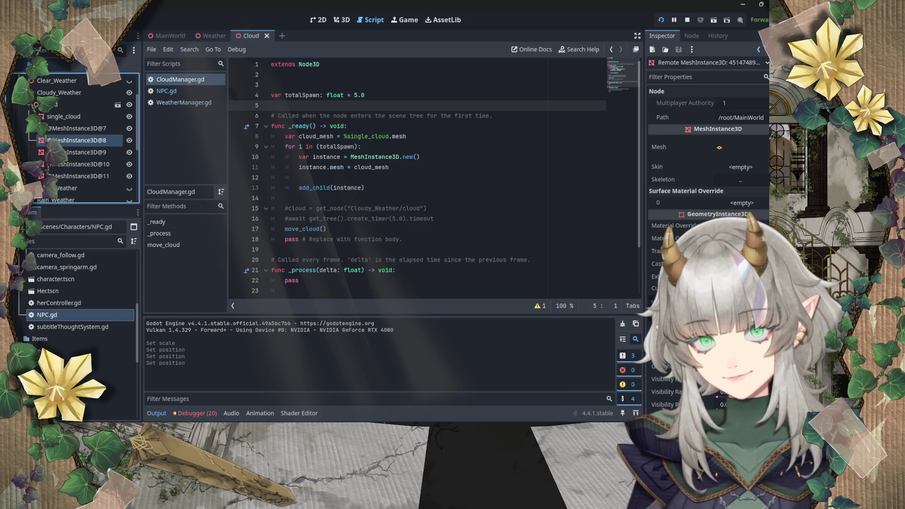
click(586, 410)
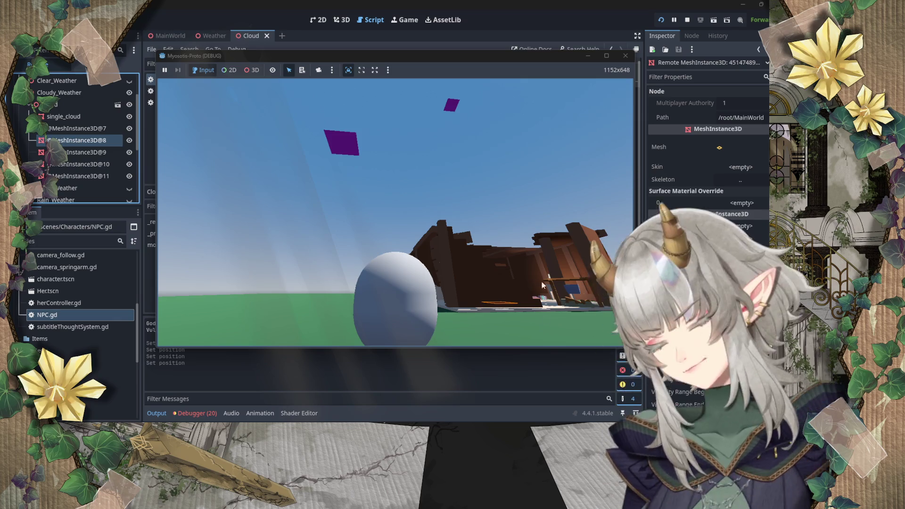
click(625, 57)
click(362, 136)
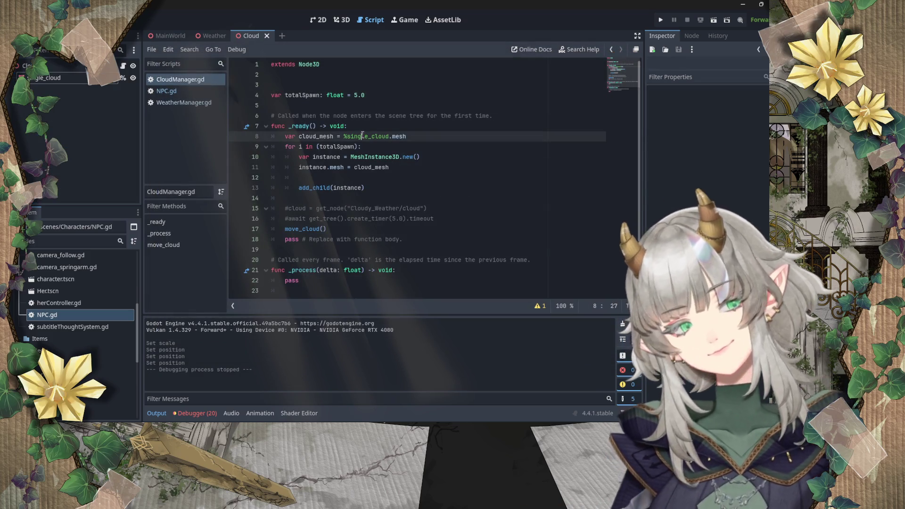
Look over lines 5–15 of CloudManager.gd around the spawn code and get_node line
mouse_move(362, 136)
mouse_down()
mouse_move(428, 129)
mouse_move(427, 137)
mouse_up()
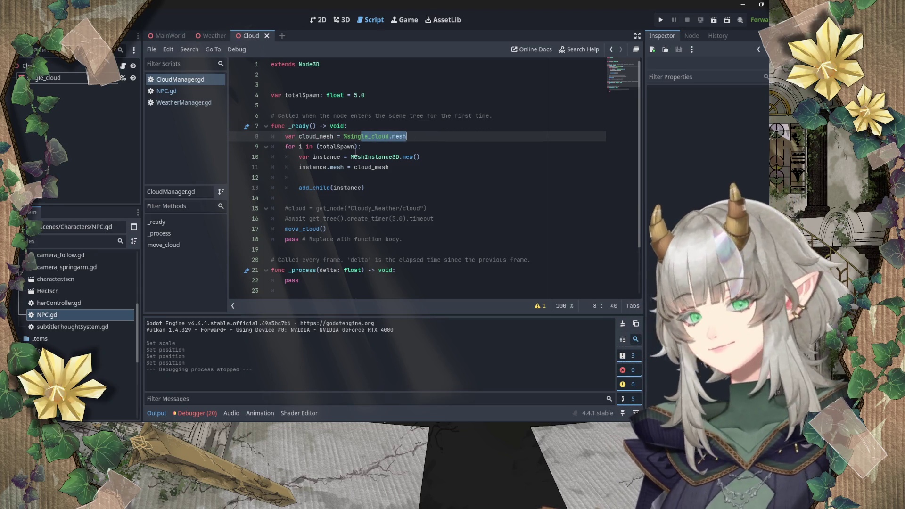
click(355, 147)
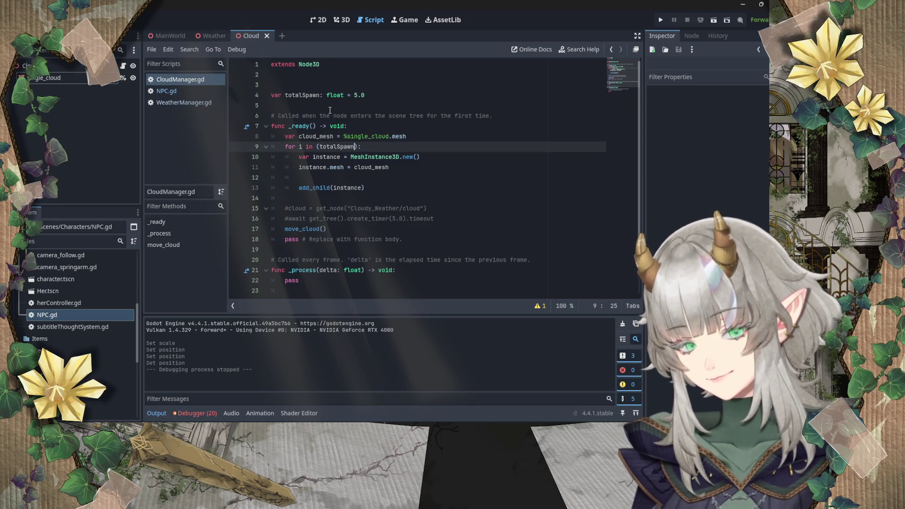
click(330, 109)
click(373, 211)
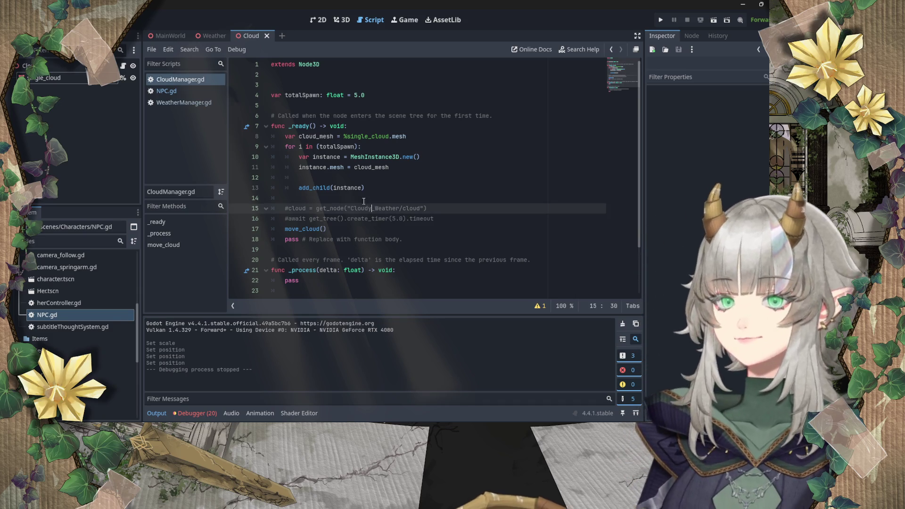
scroll(287, 161, down, 2)
scroll(287, 161, up, 2)
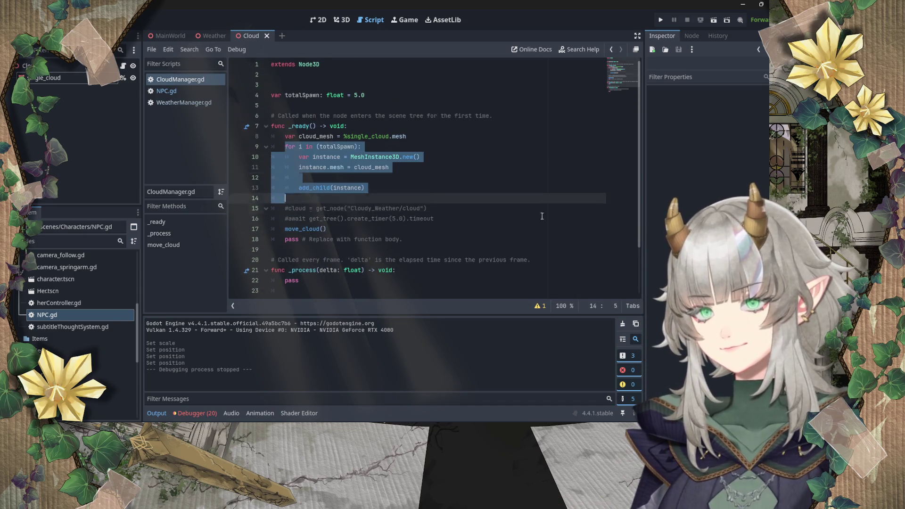
Delete the commented #cloud = get_node("Cloudy_Weather/cloud") text on line 15
click(424, 156)
mouse_move(425, 156)
mouse_down()
mouse_move(348, 127)
mouse_move(367, 189)
mouse_up()
click(453, 209)
drag(449, 206, 218, 210)
key(BackSpace)
scroll(422, 220, down, 2)
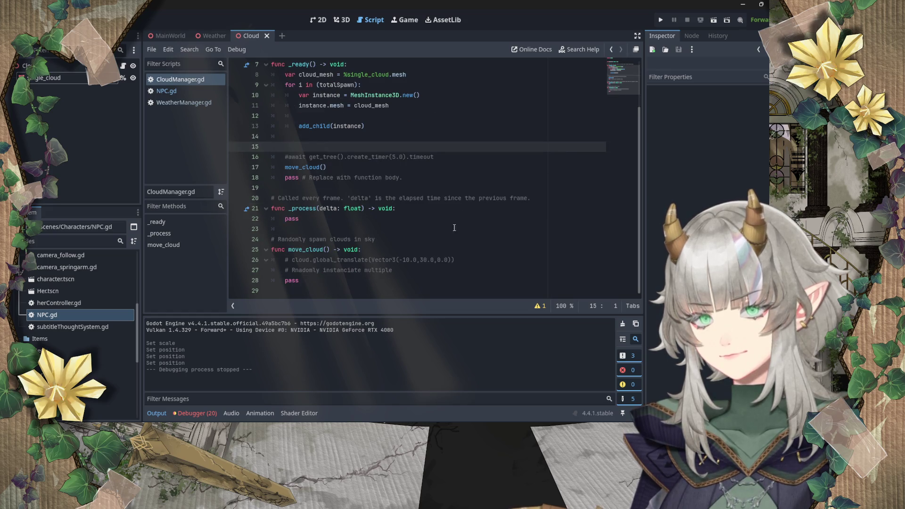
click(422, 260)
scroll(415, 222, up, 2)
click(406, 168)
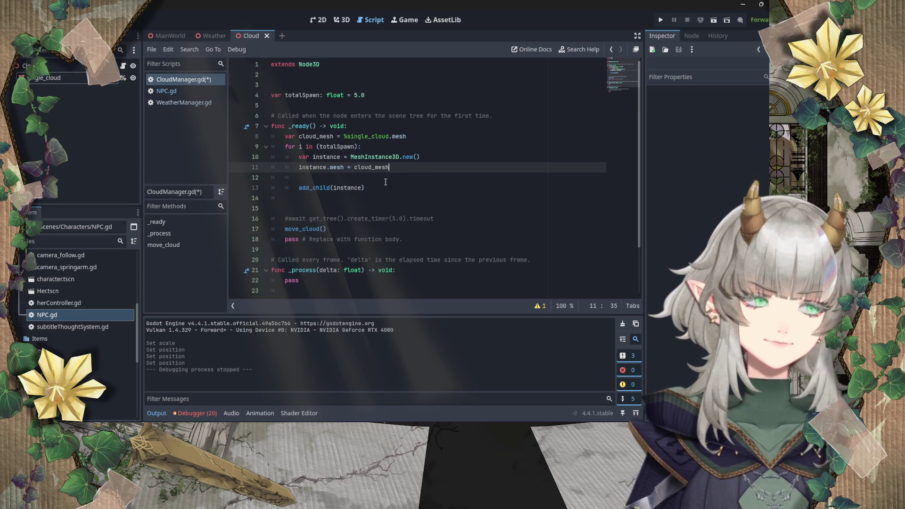
click(451, 187)
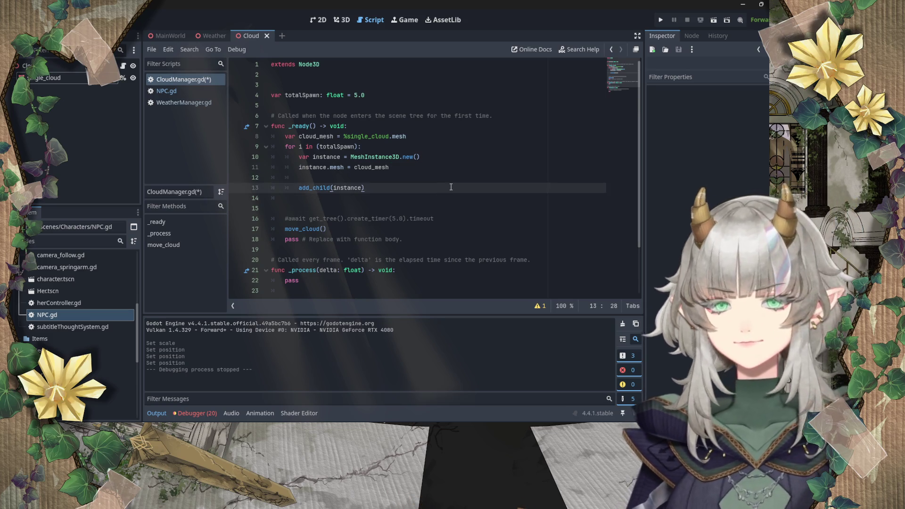
Begin a new line below add_child(instance) with instance.global_position
key(Return)
key(Return)
text(i)
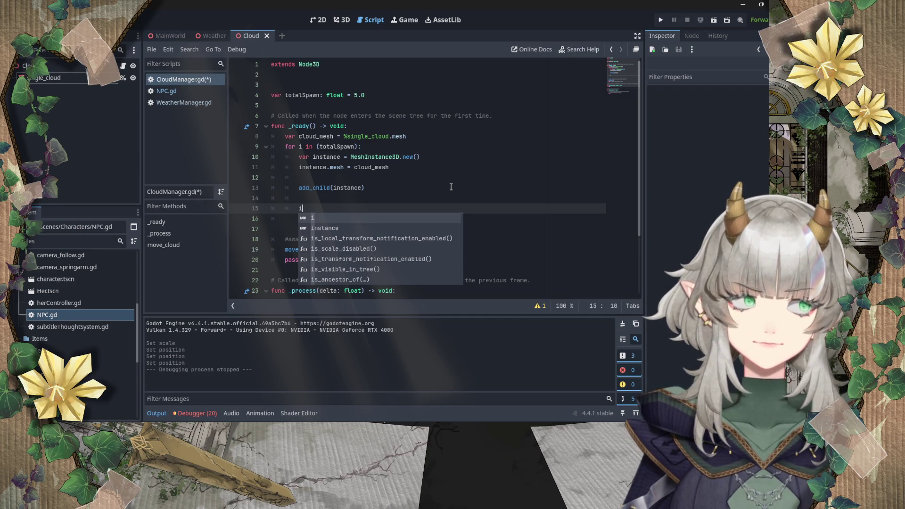
text(nstance.)
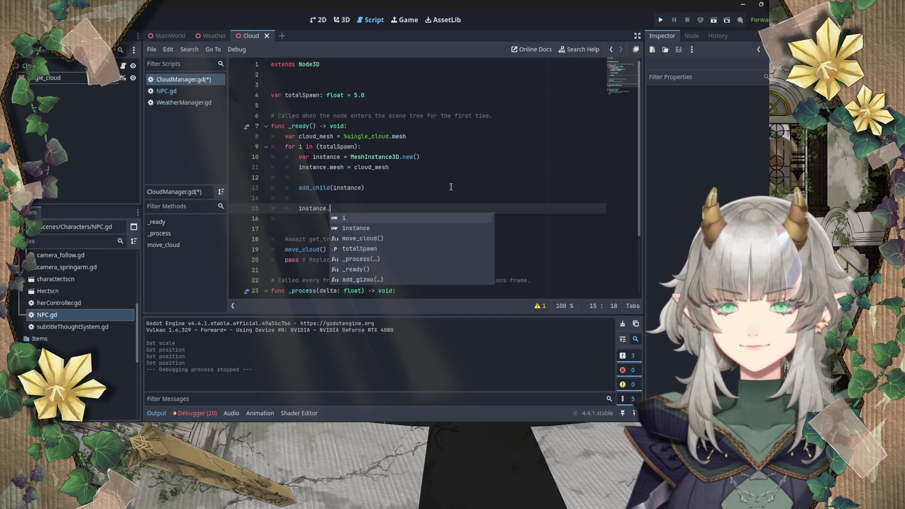
text(global)
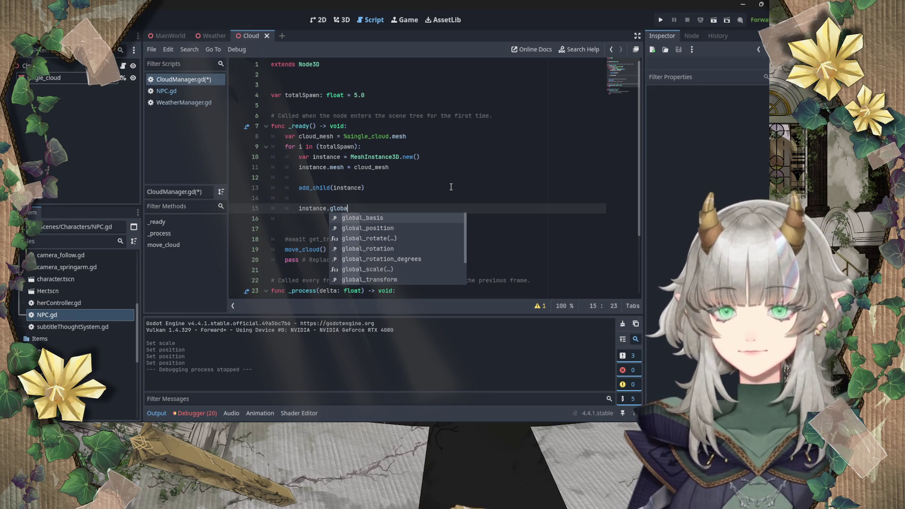
key(Return)
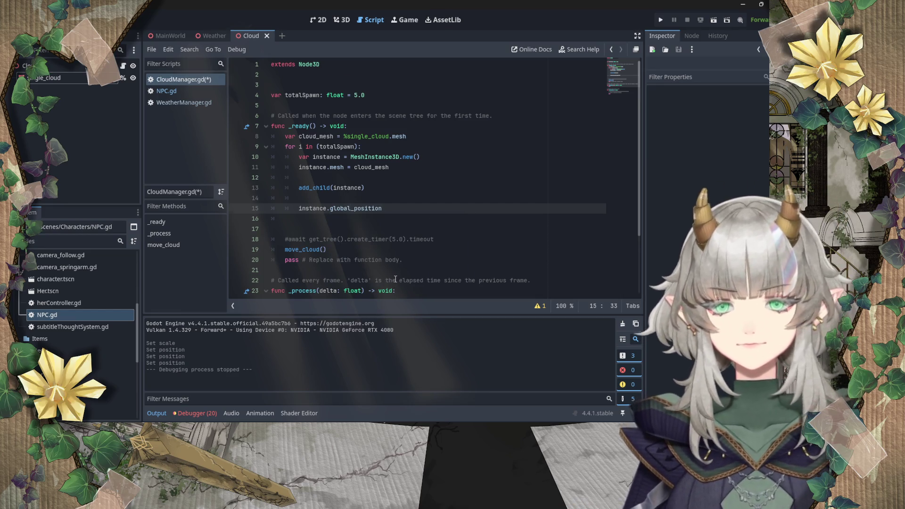
scroll(451, 187, down, 3)
drag(309, 260, 372, 259)
drag(534, 260, 600, 257)
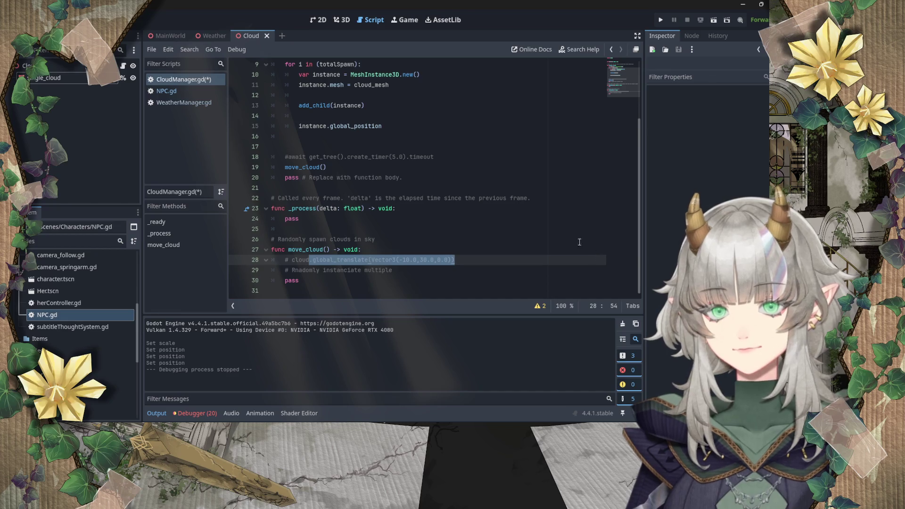
click(419, 125)
text(()
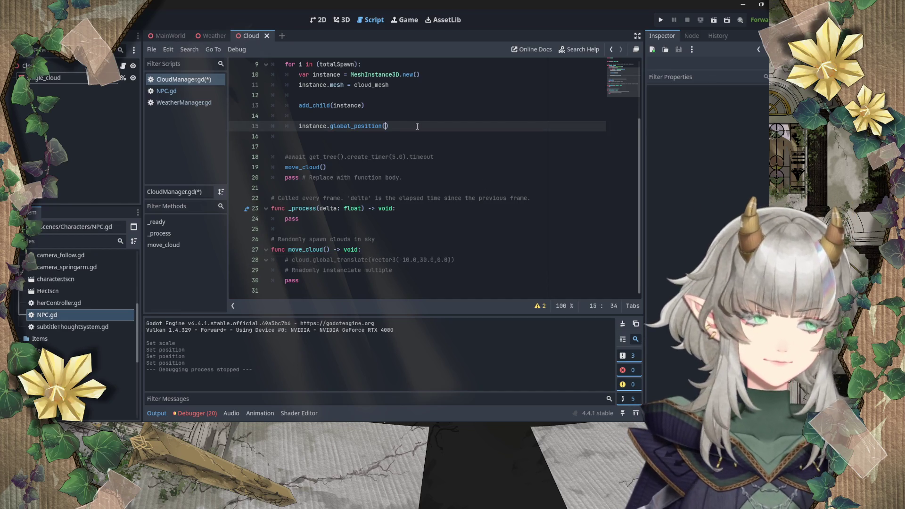
key(BackSpace)
Assign it a Vector3(randf(...)) value, starting the first range at -10.0
text(= VE)
key(BackSpace)
text(ecto)
key(Return)
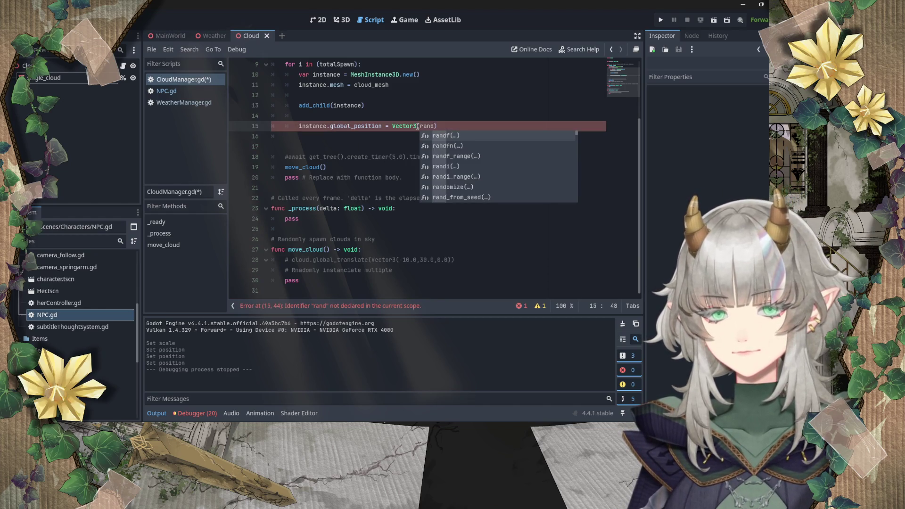
key(Down)
key(Return)
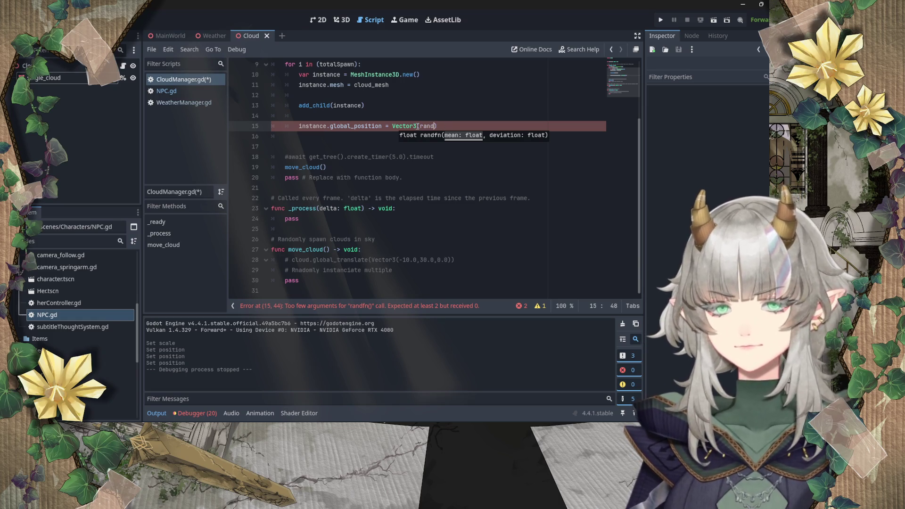
text(f()
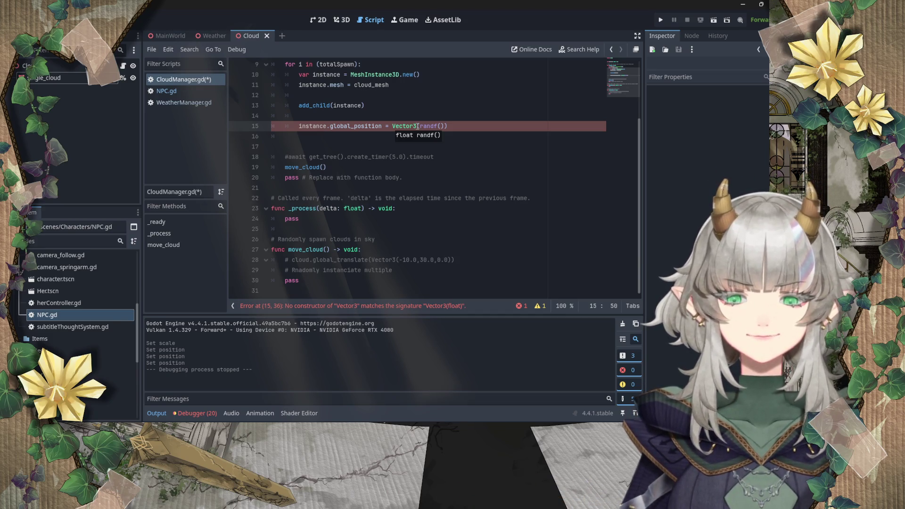
text(10.0 -)
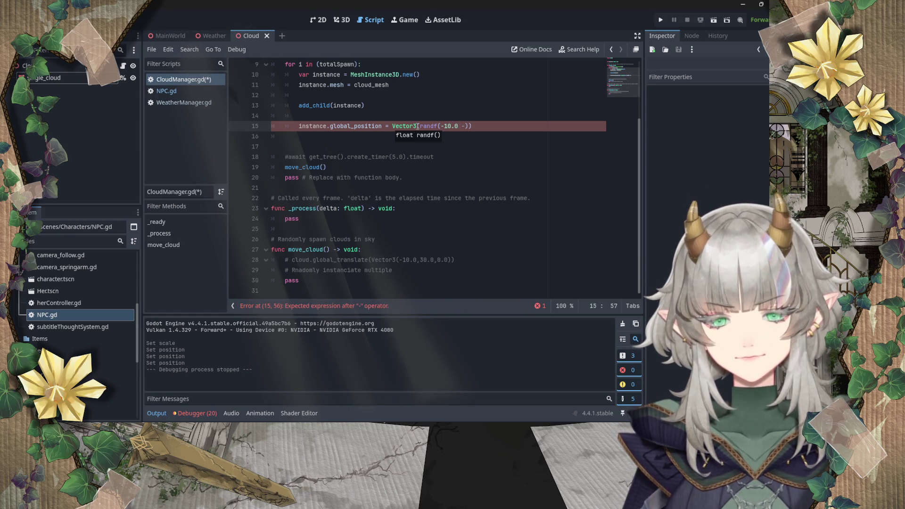
text(30.0)
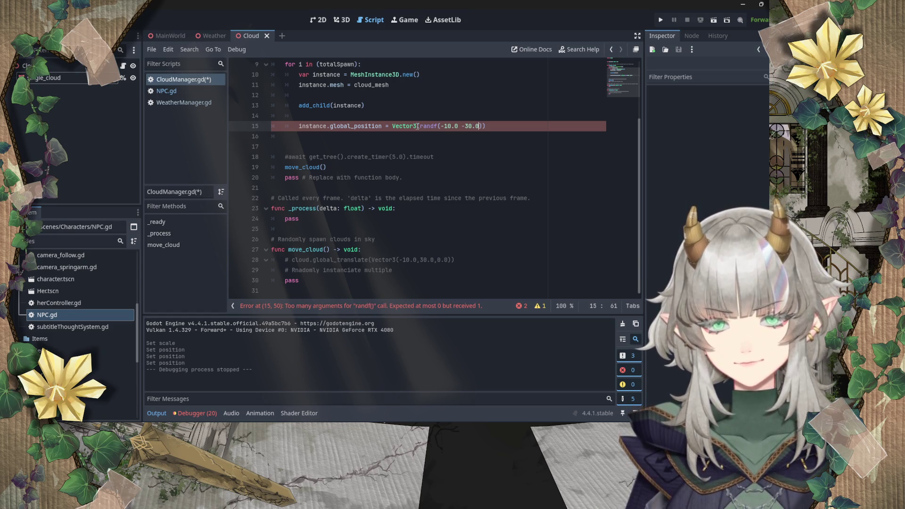
Correct the x value's bounds to randf(-10.0,10.0)
key(Left)
key(Left)
key(Left)
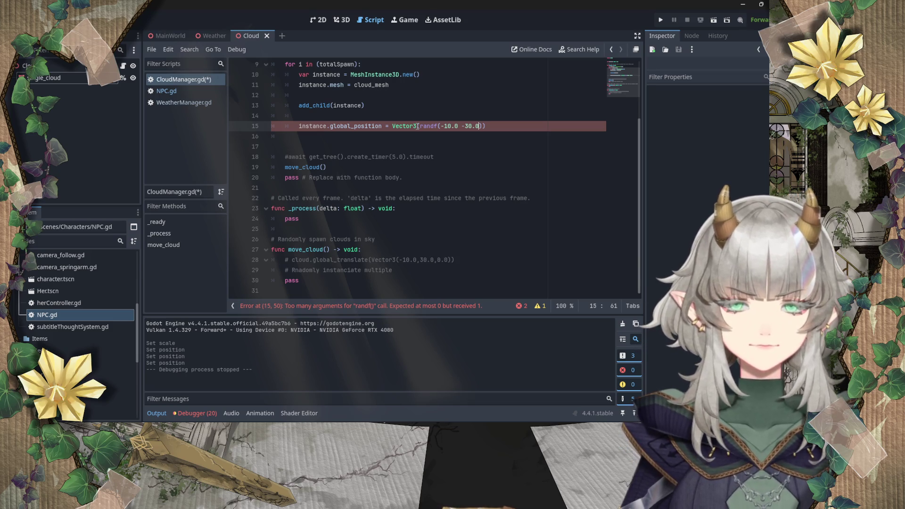
key(BackSpace)
key(Delete)
text(1)
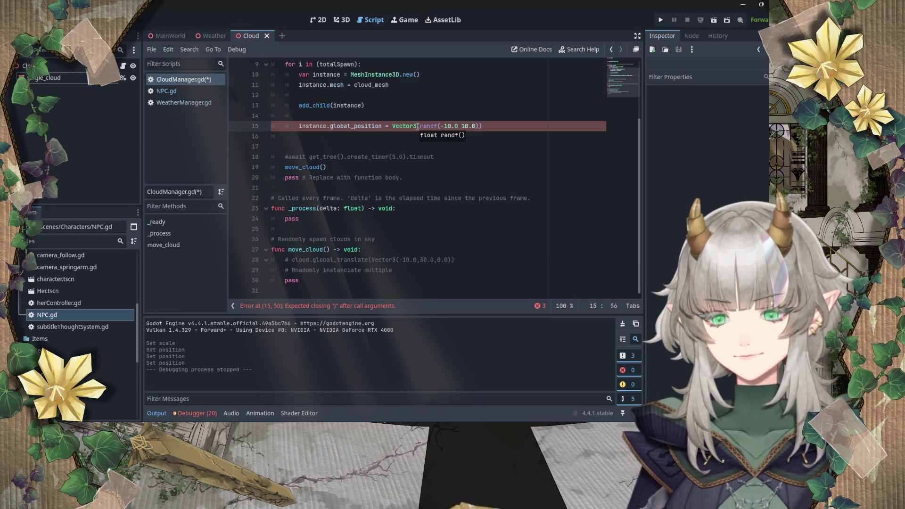
key(BackSpace)
text(,)
Add y randf(15.0,35.0) and z randf(-10.0,10.0) to the Vector3, then save CloudManager.gd
key(Right)
key(Right)
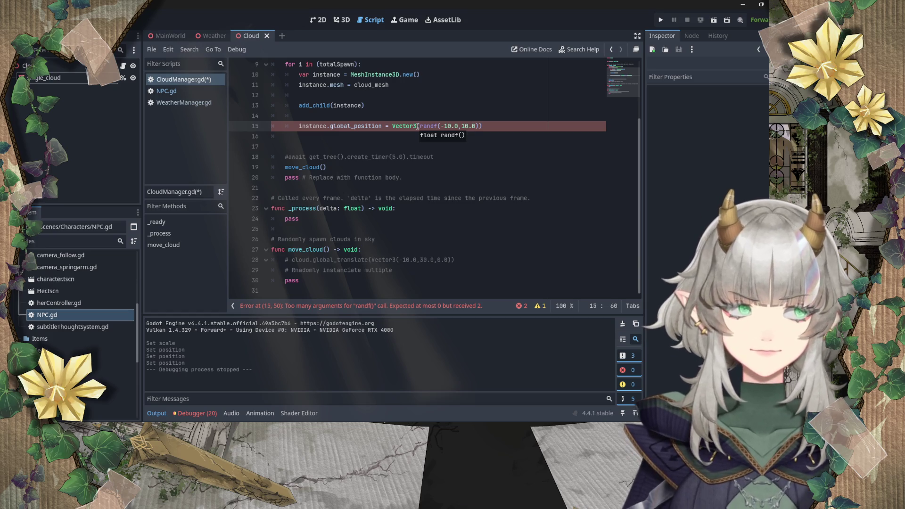
text(,ran)
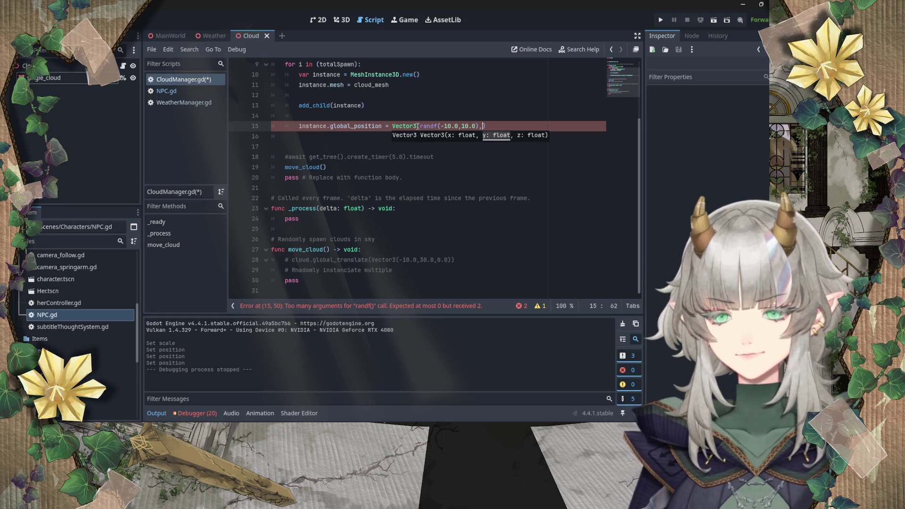
text(df)
key(Return)
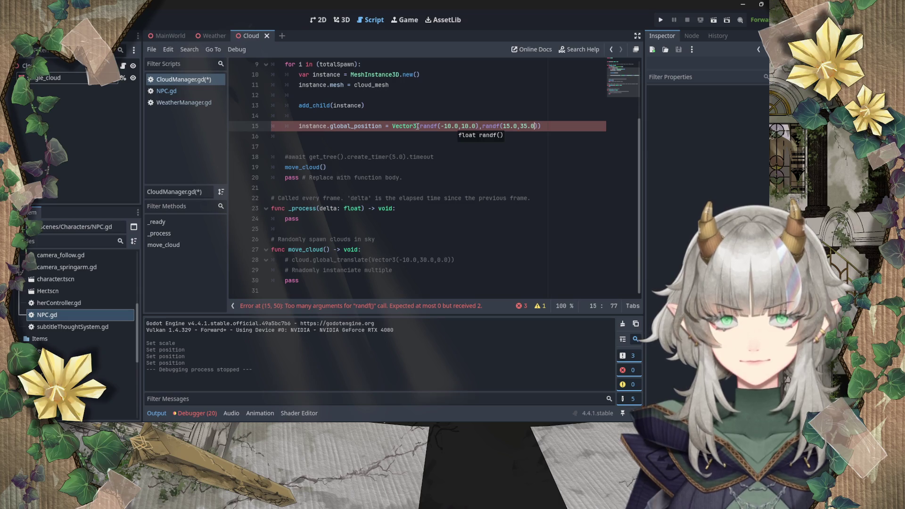
text(n)
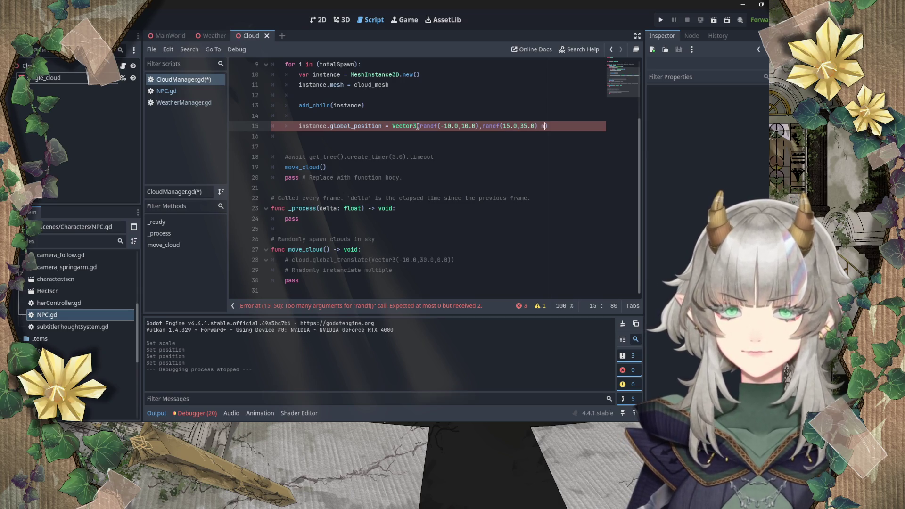
text(,ranf)
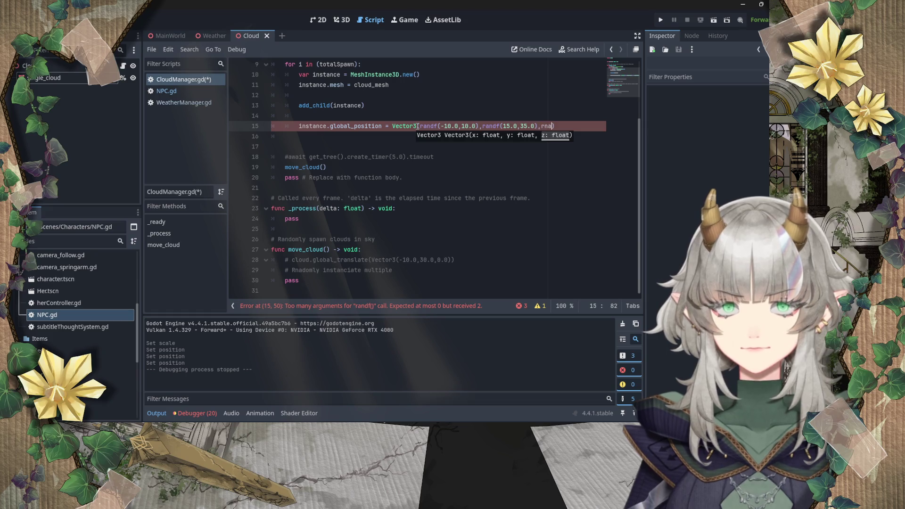
key(Return)
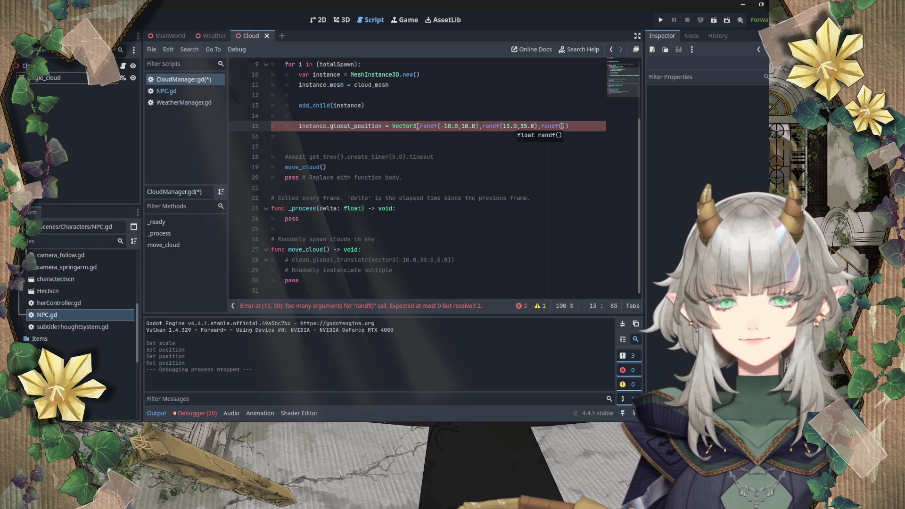
text(14)
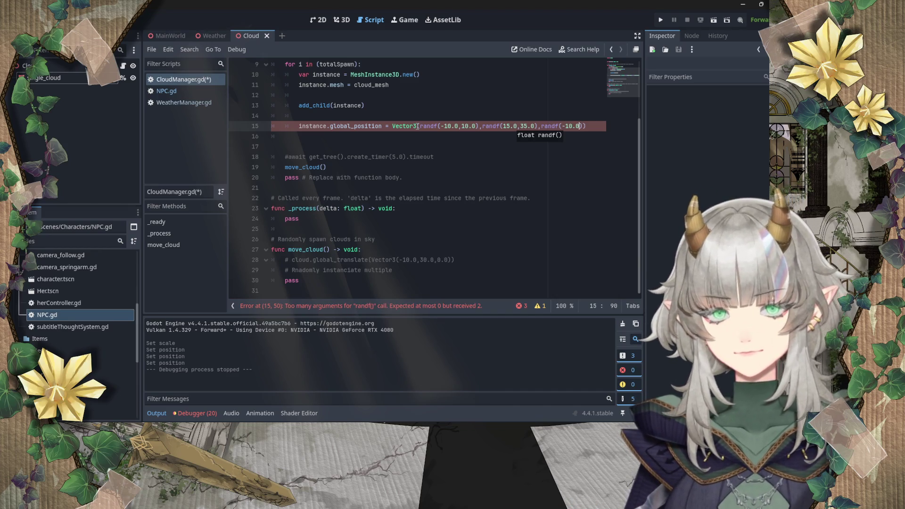
text(,10,.0=)
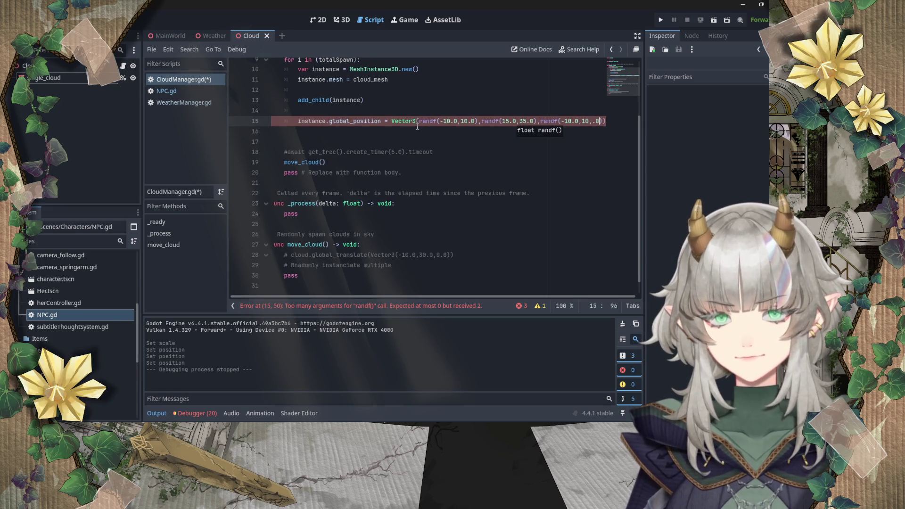
key(BackSpace)
key(BackSpace)
key(BackSpace)
text(.0)
key(ctrl+s)
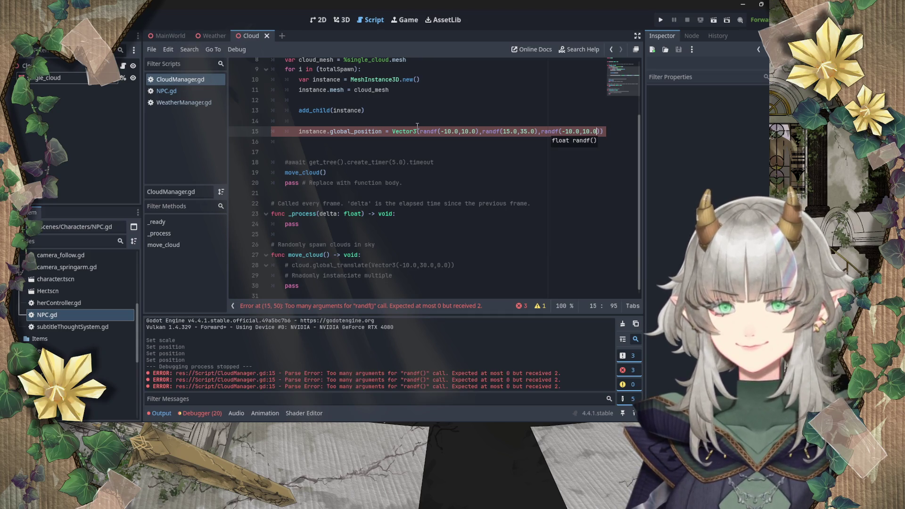
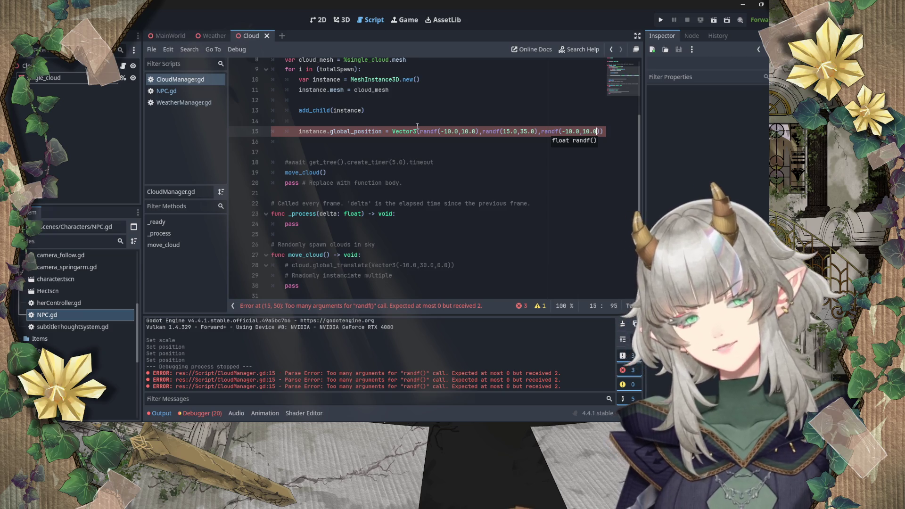
Look over the randf position code around lines 14–20 and save the script
key(Up)
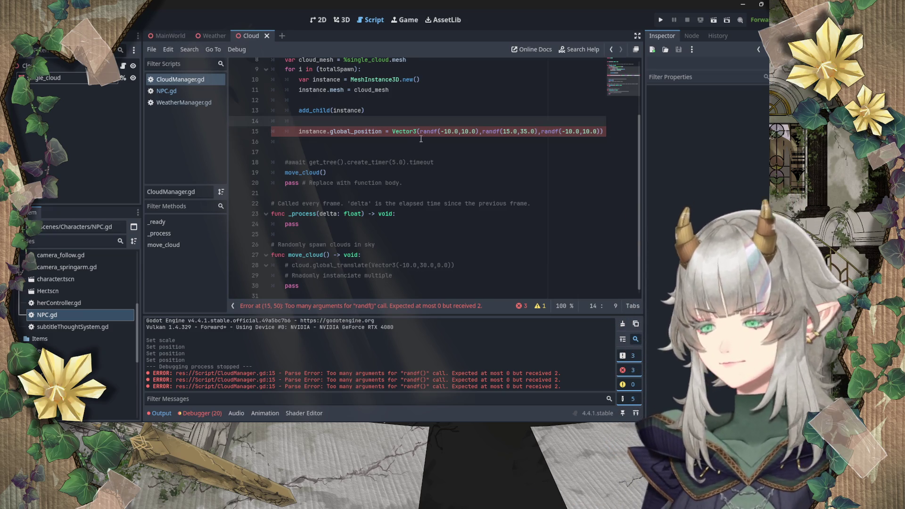
click(439, 169)
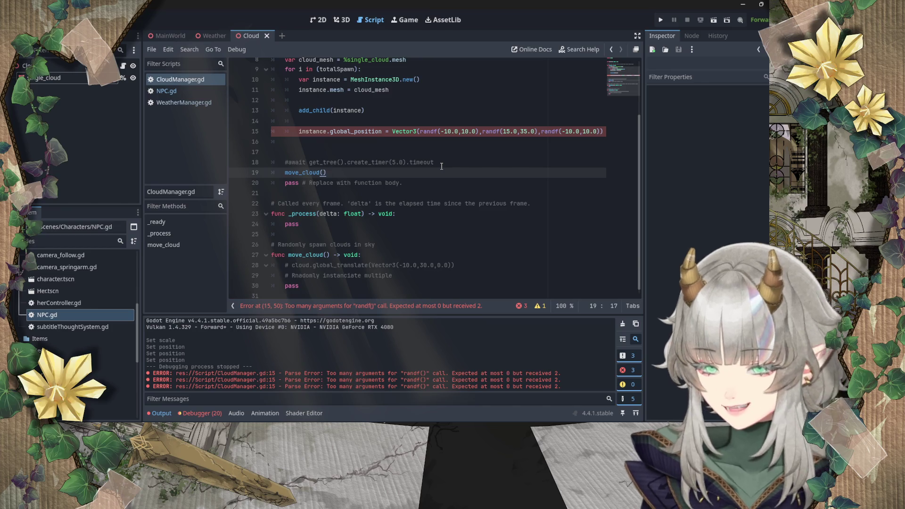
click(440, 163)
click(461, 122)
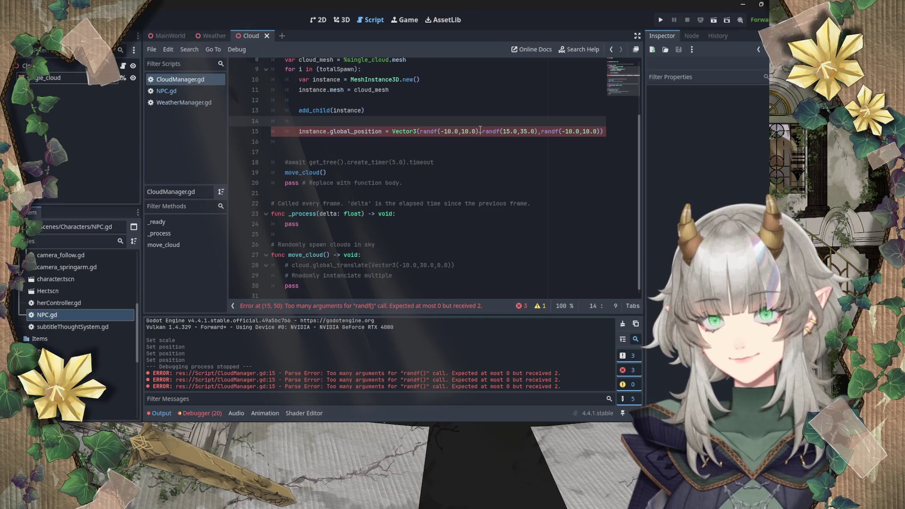
drag(479, 131, 441, 131)
click(561, 132)
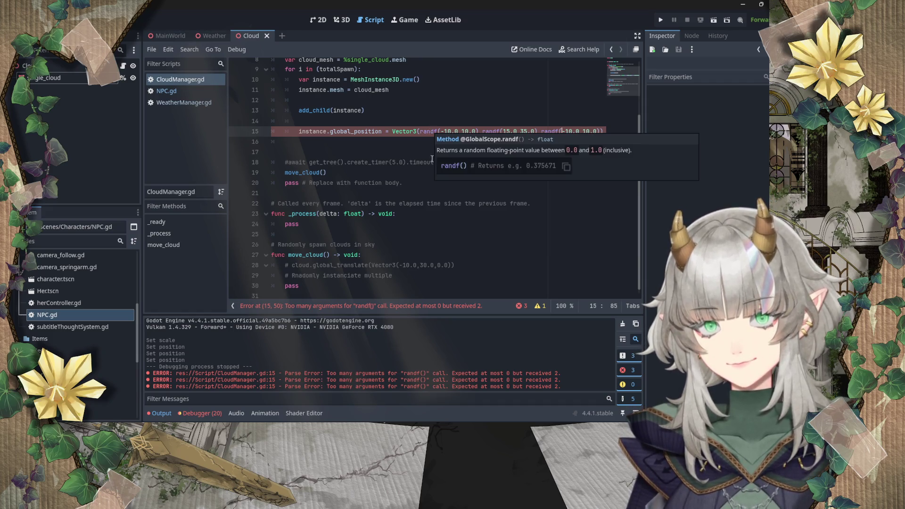
mouse_move(425, 131)
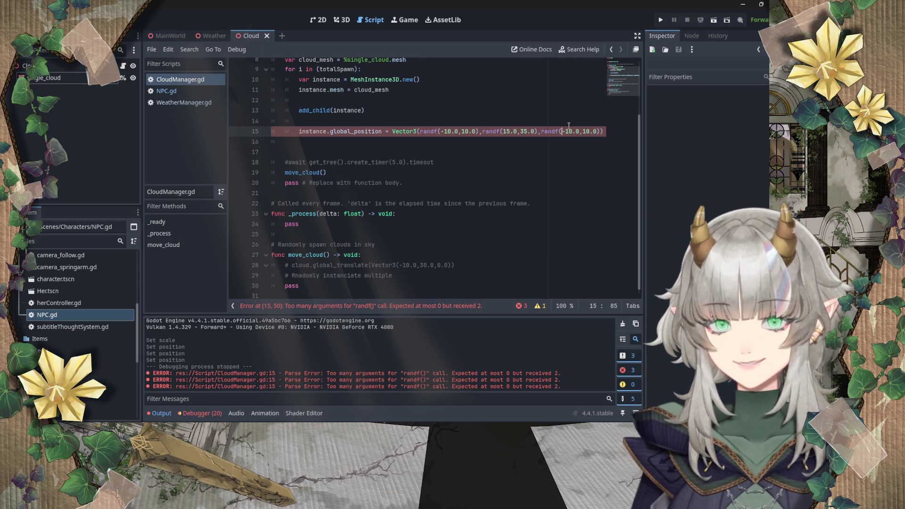
click(519, 183)
key(ctrl+s)
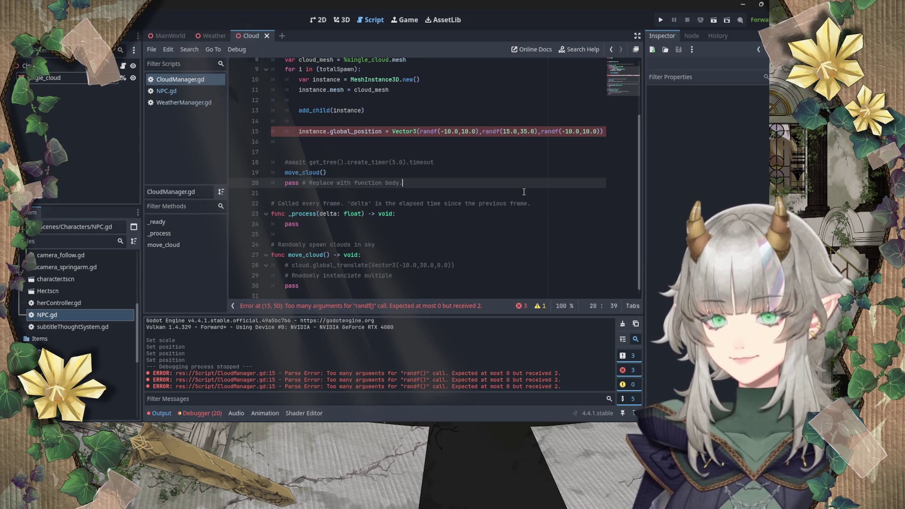
scroll(523, 192, up, 1)
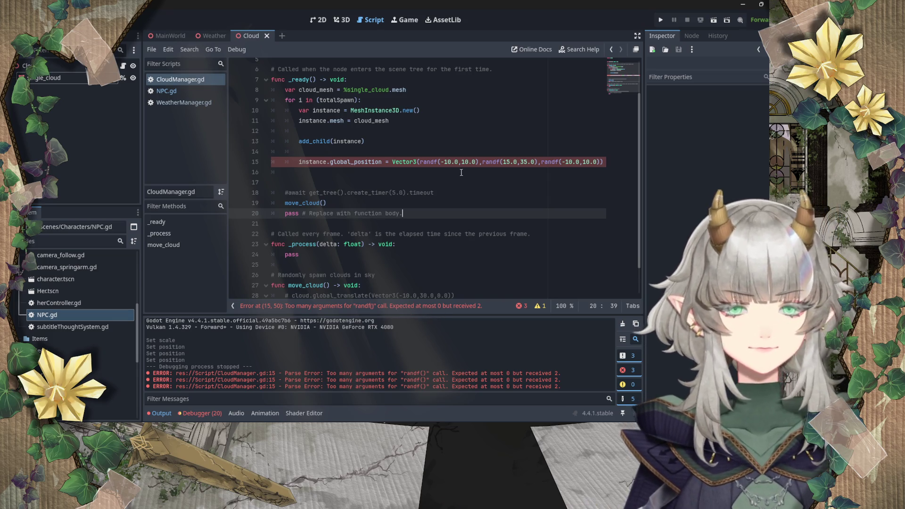
Append _range to all three randf calls on line 15 and save
click(439, 161)
text(_range)
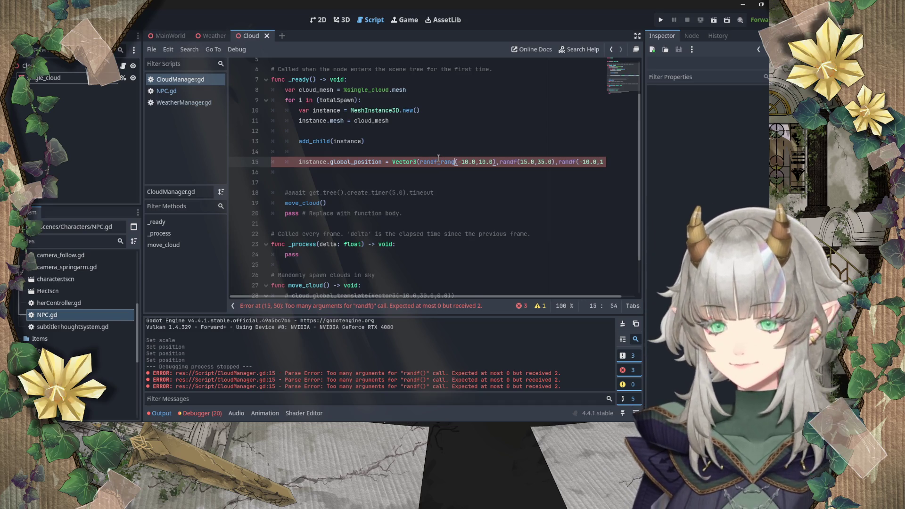
click(518, 161)
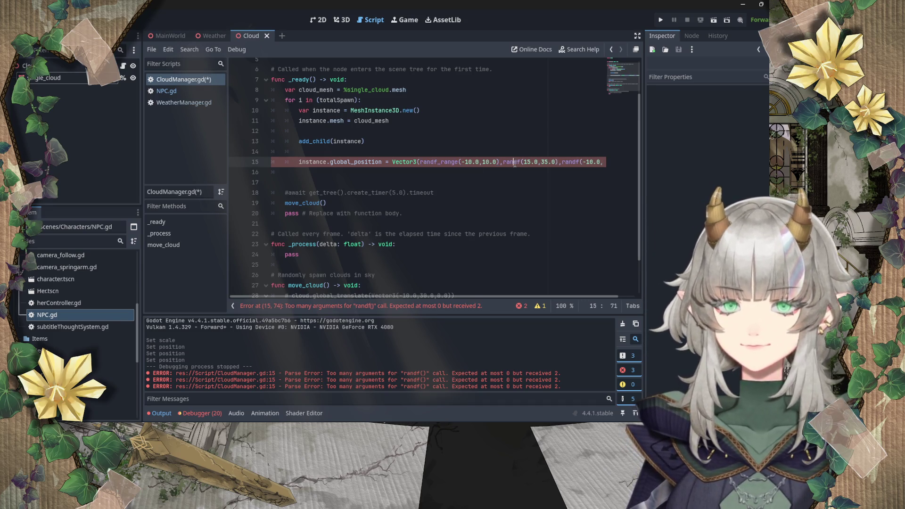
text(_range)
scroll(570, 164, right, 2)
double_click(562, 162)
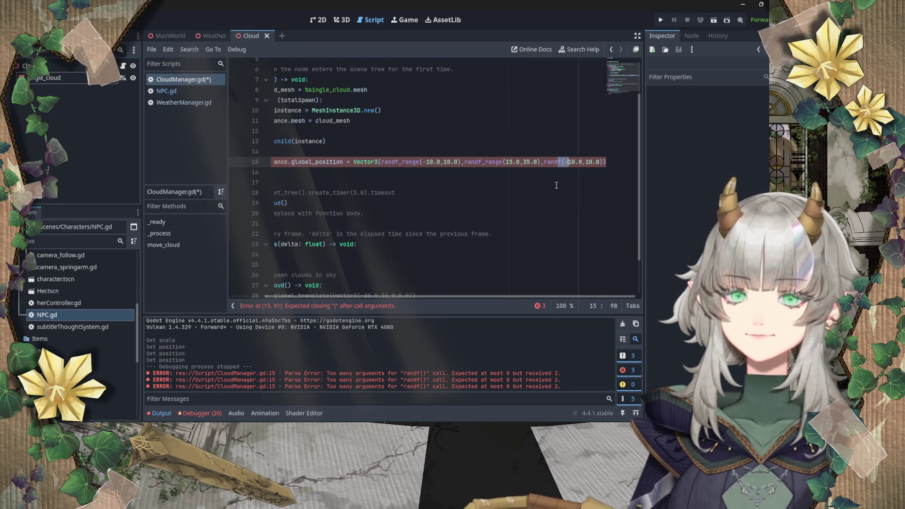
text(_range)
key(ctrl+s)
Run the game to test the cloud spawning
click(485, 255)
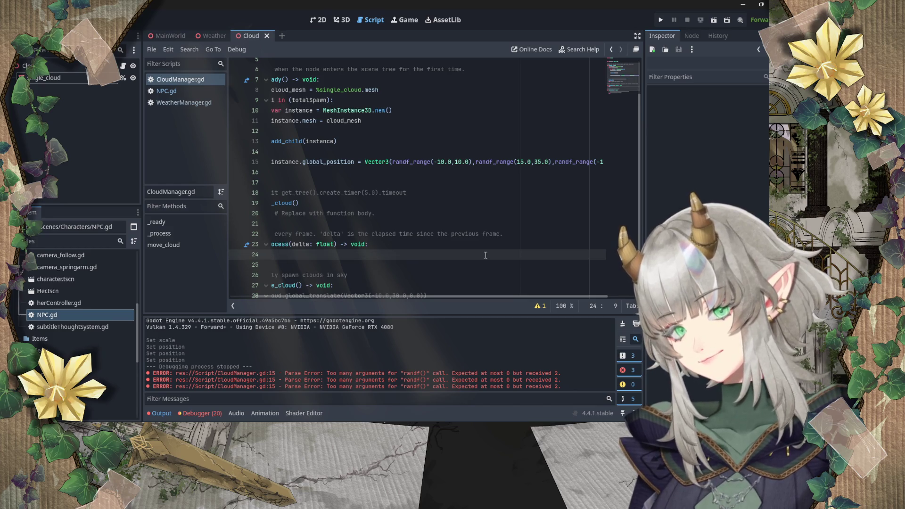
click(426, 295)
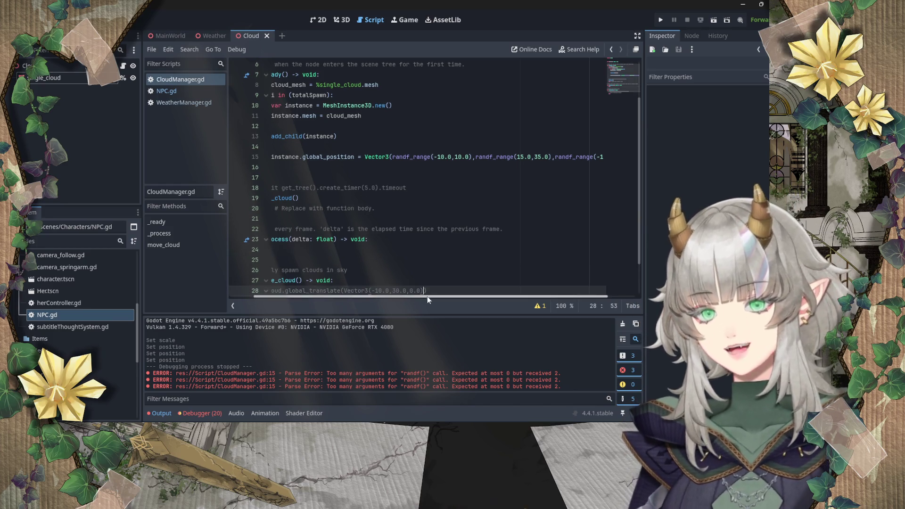
drag(430, 297, 405, 297)
click(388, 179)
click(443, 185)
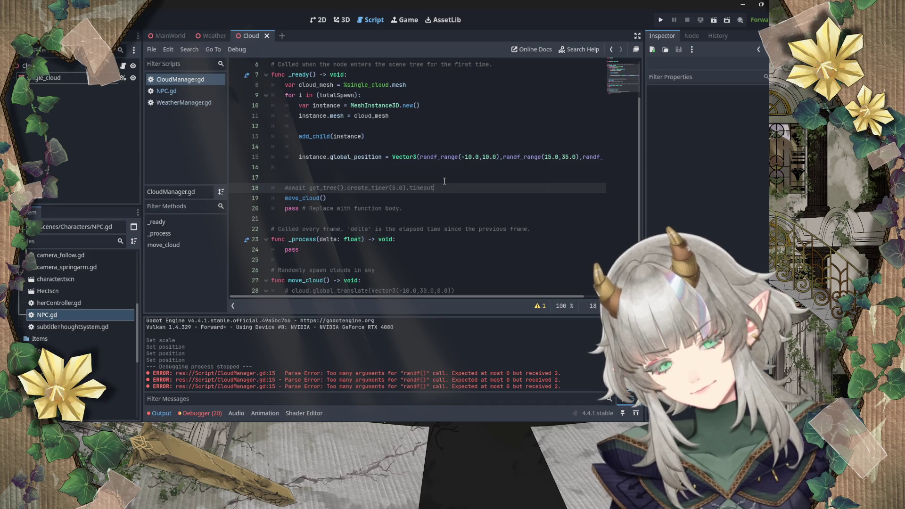
click(660, 20)
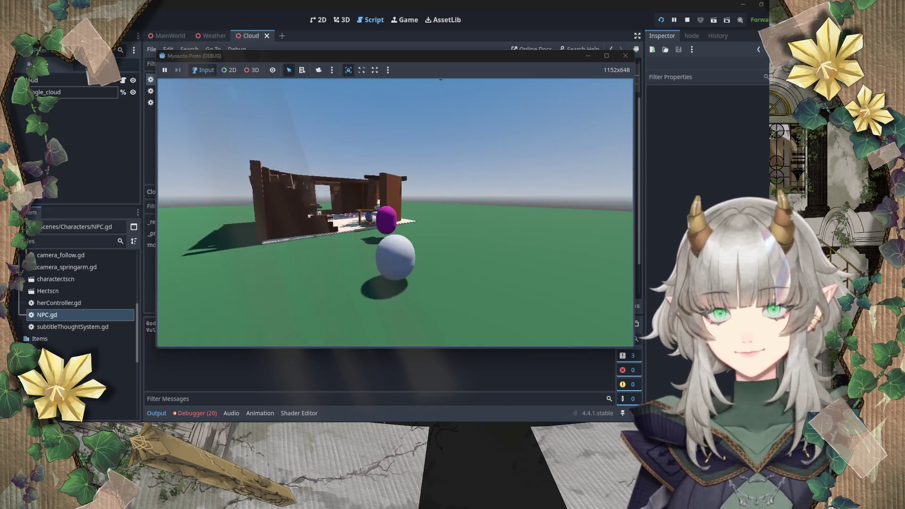
Stop the game and change totalSpawn on line 4 to 100.0
key(Escape)
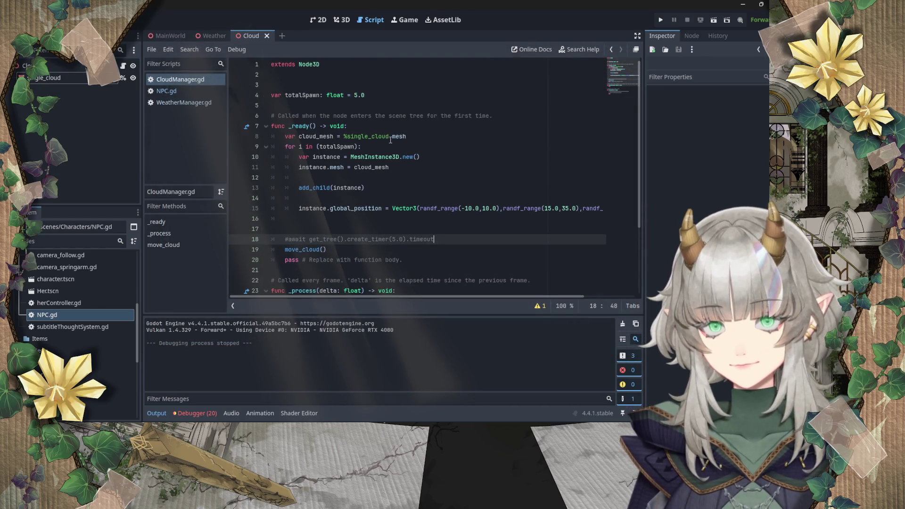
click(361, 95)
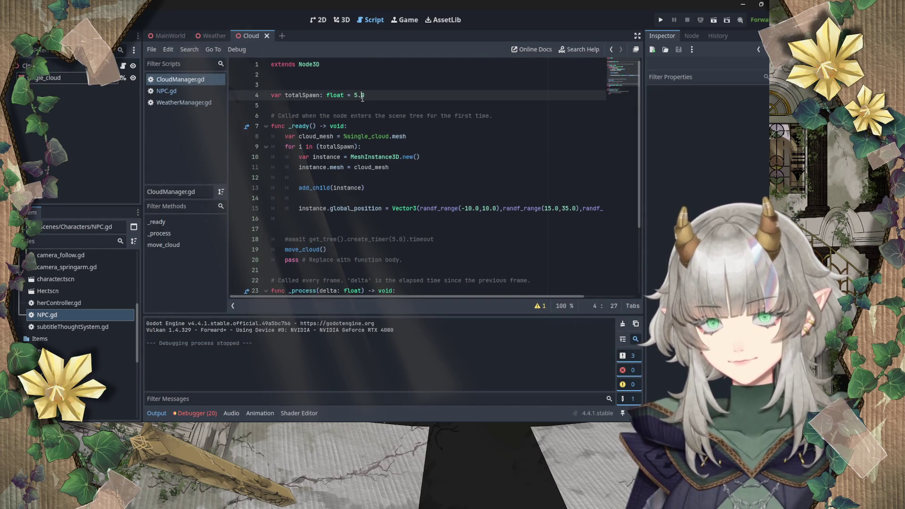
text(10)
key(Delete)
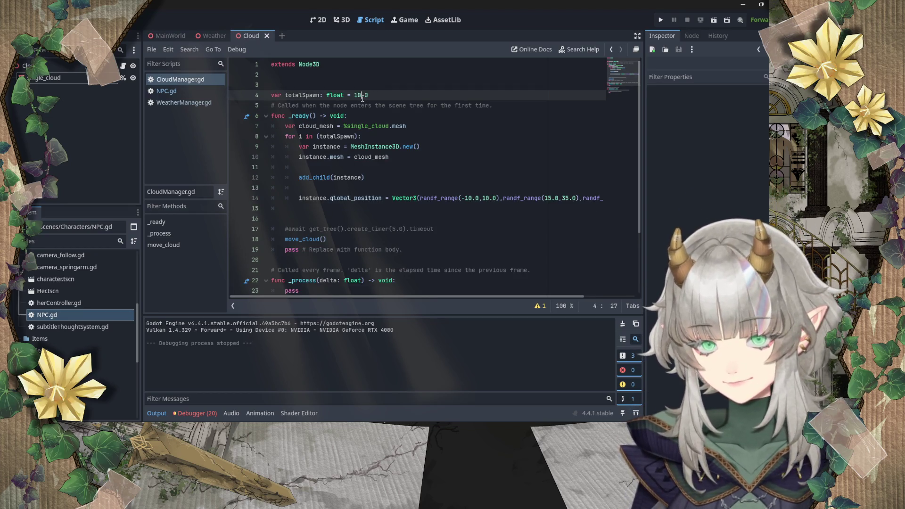
Rerun the game, walk toward the castle to view the denser clouds, then stop it
key(F5)
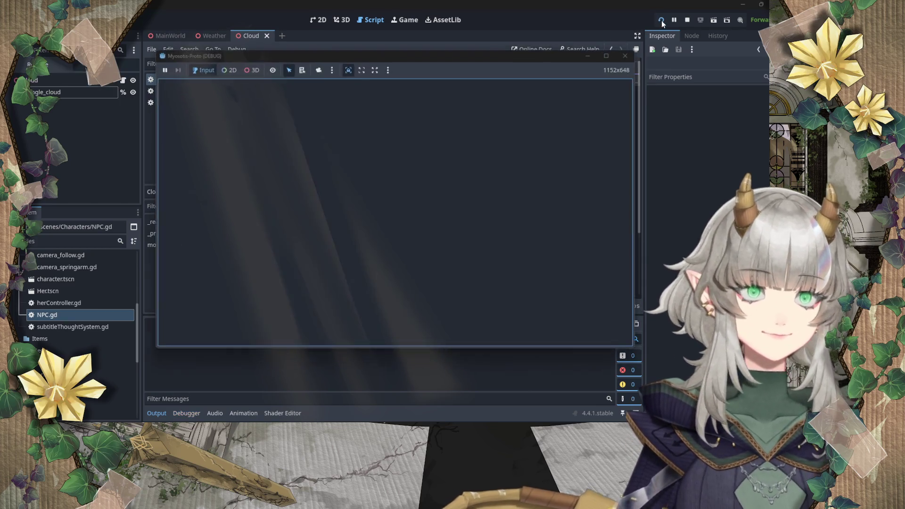
key(w)
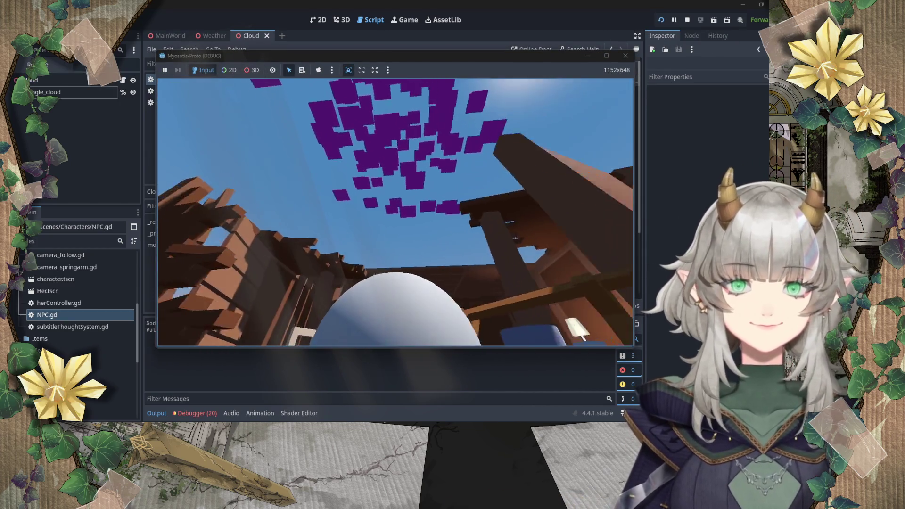
key(s)
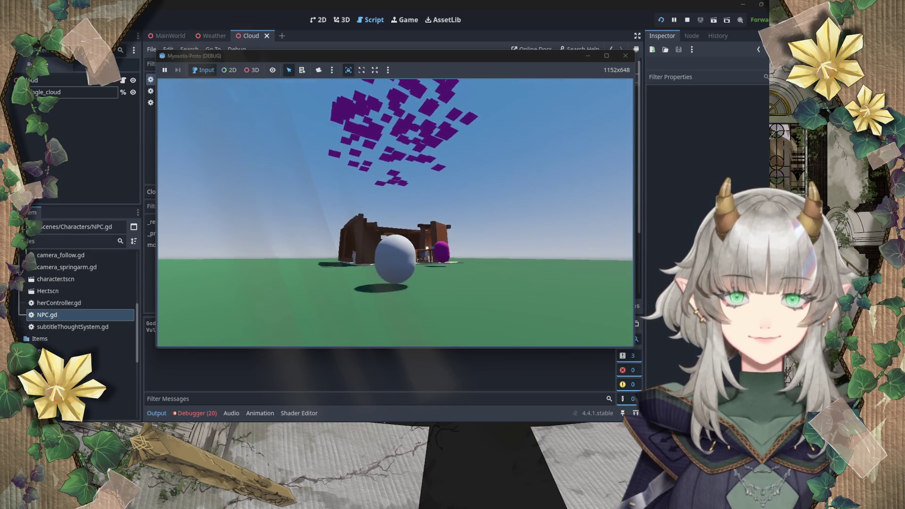
key(w)
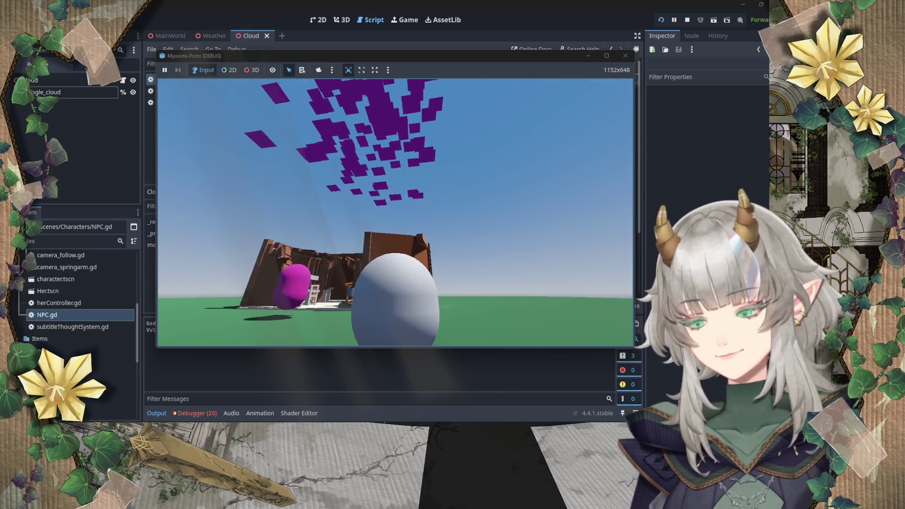
key(s)
key(w)
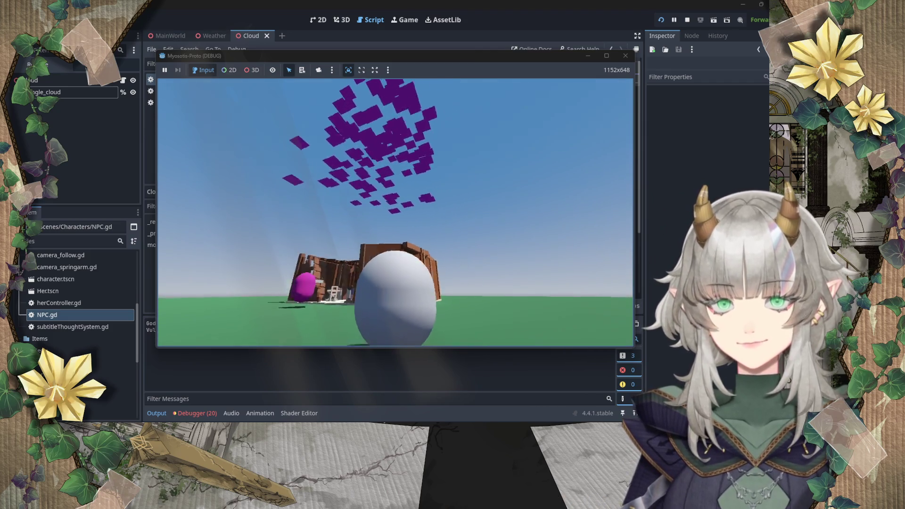
key(F8)
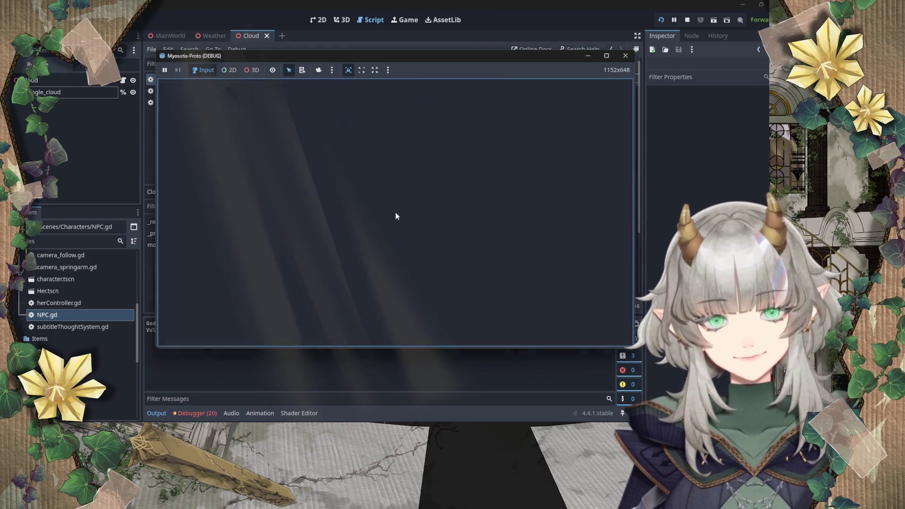
click(330, 167)
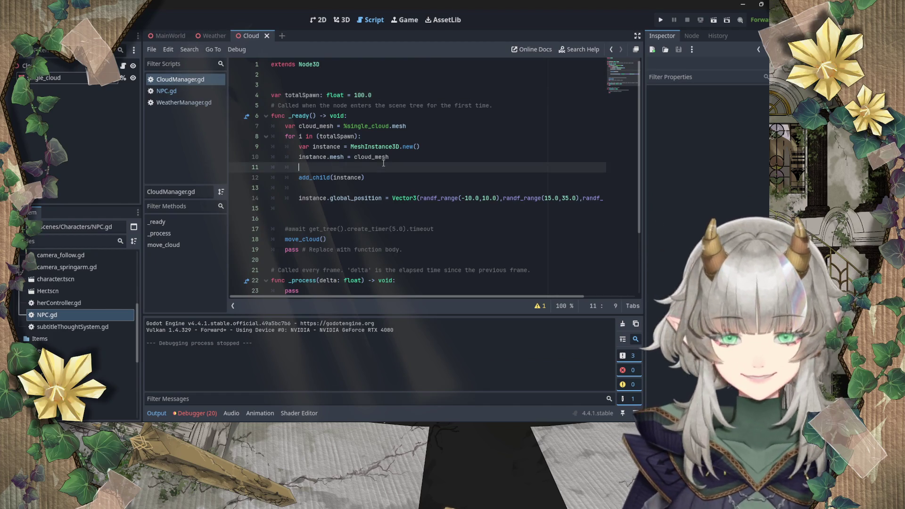
Widen the x range to -50–50 and set the height lower bound to 30.0
scroll(471, 184, down, 1)
click(469, 167)
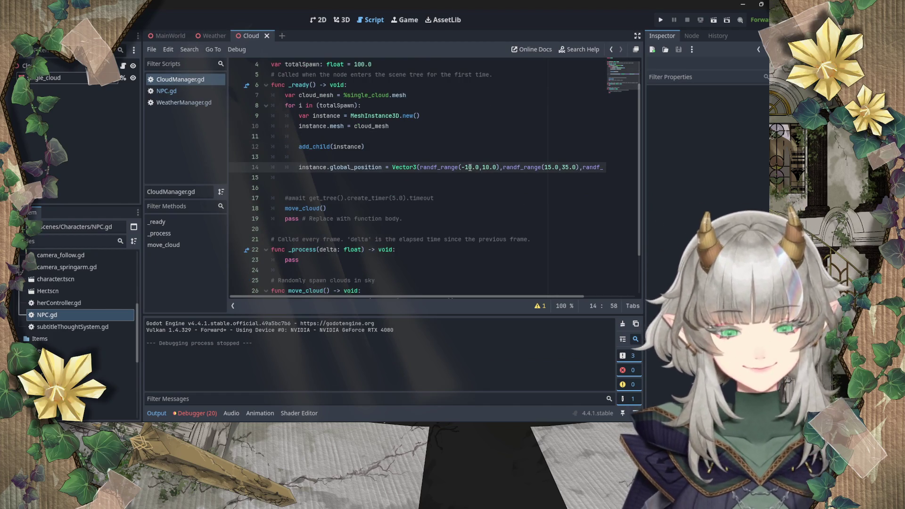
key(Right)
key(Right)
key(BackSpace)
text(5)
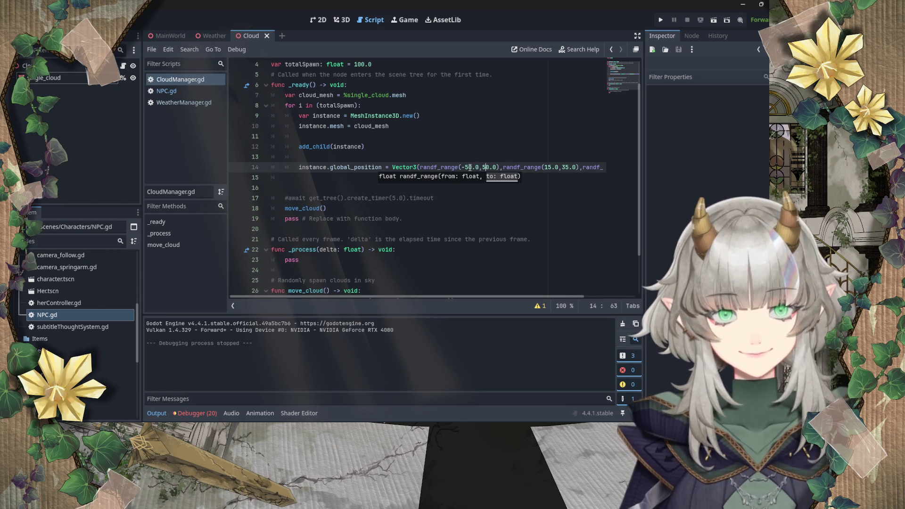
click(551, 167)
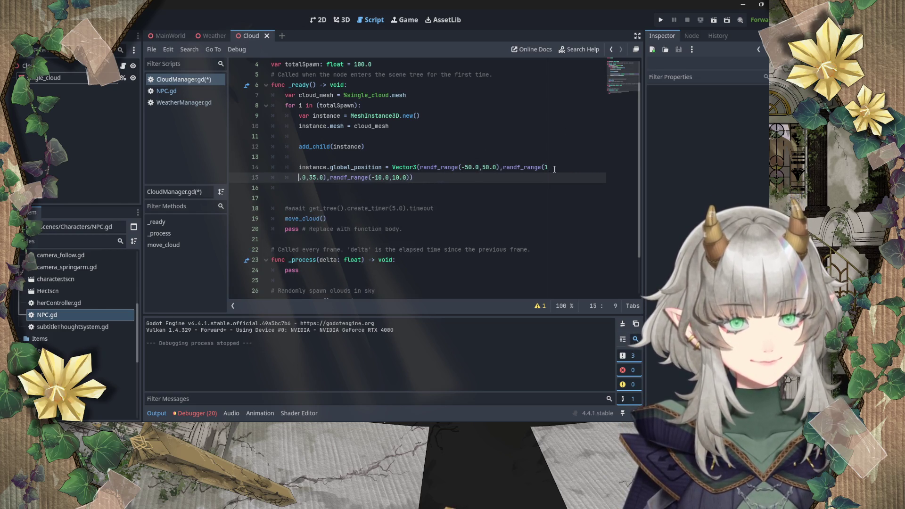
key(BackSpace)
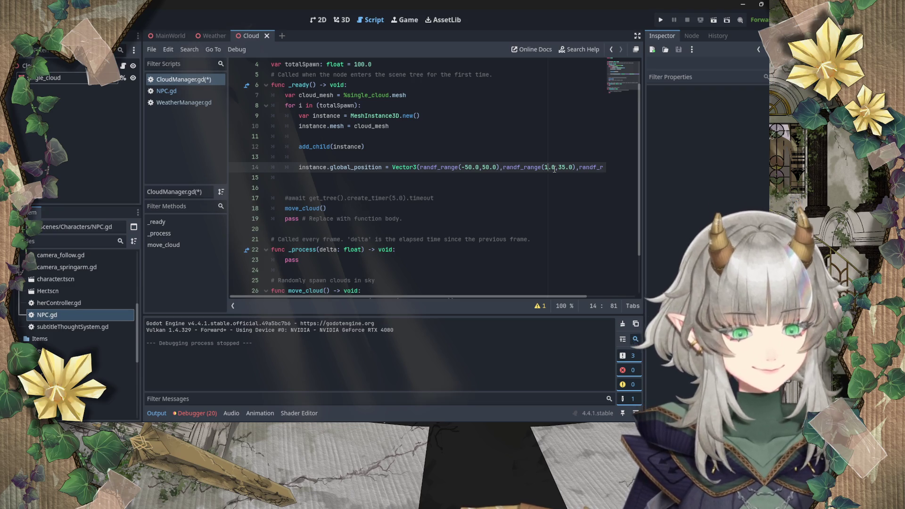
key(BackSpace)
text(30)
key(Right)
key(Right)
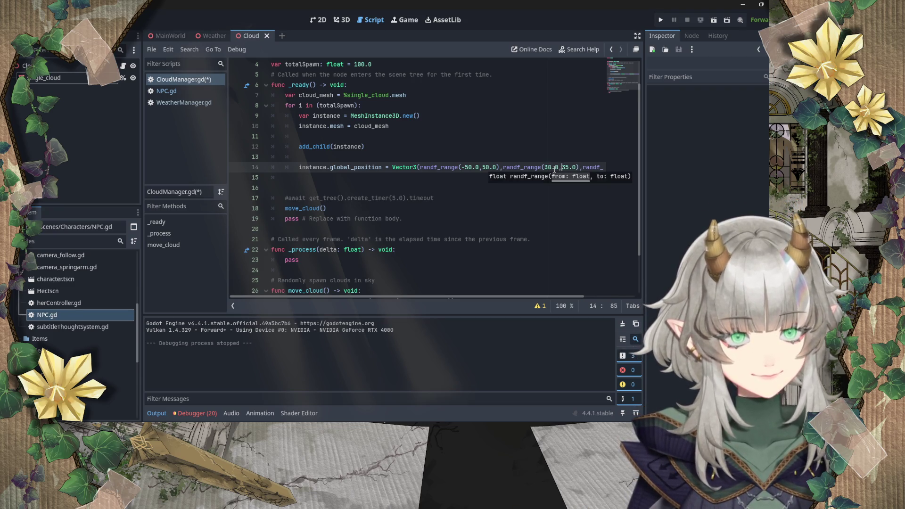
Change the z range to -50.0–50.0 and save the script
scroll(531, 301, right, 3)
click(583, 149)
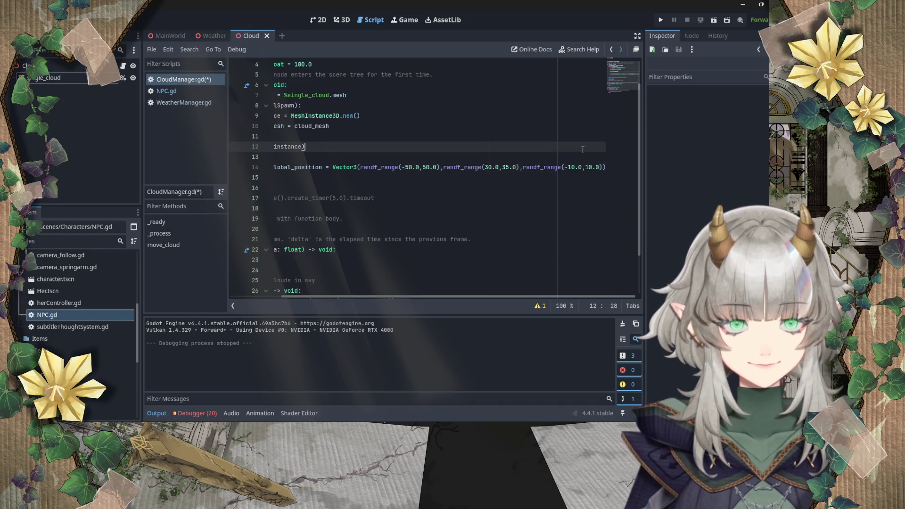
click(573, 167)
key(BackSpace)
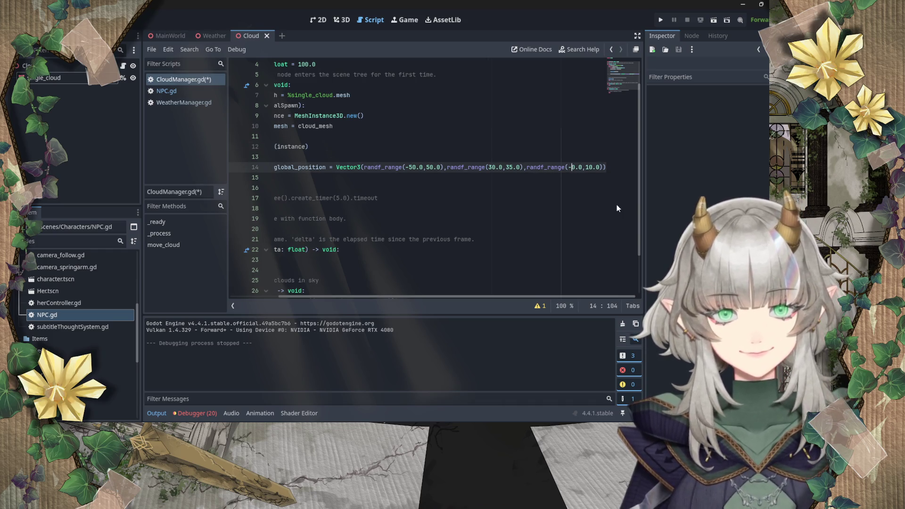
text(5)
key(Right)
key(Right)
key(Right)
key(BackSpace)
text(5)
key(ctrl+s)
Run the game to check the wider cloud spread, then stop it
click(658, 23)
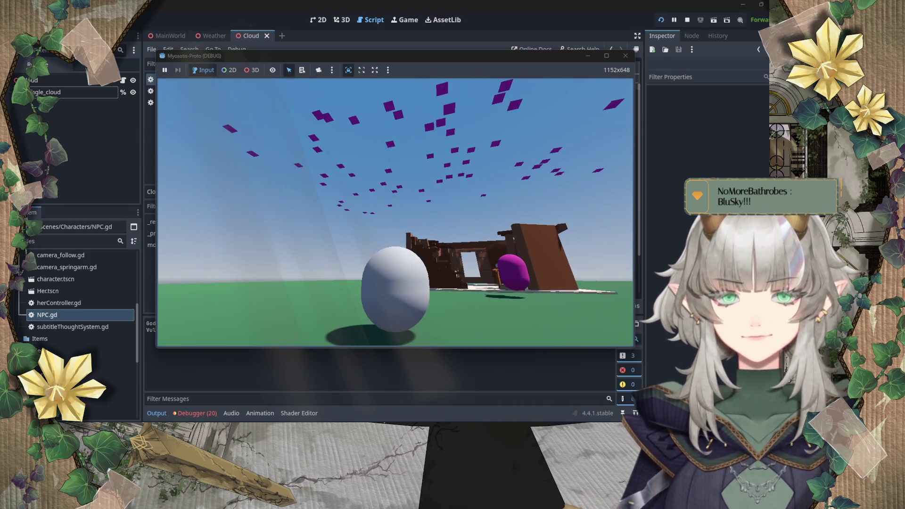
key(F8)
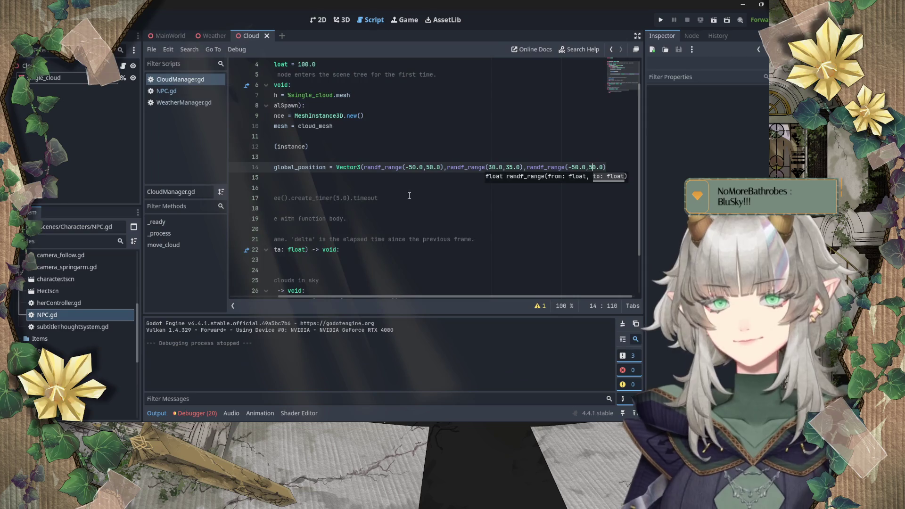
drag(449, 297, 401, 297)
click(465, 127)
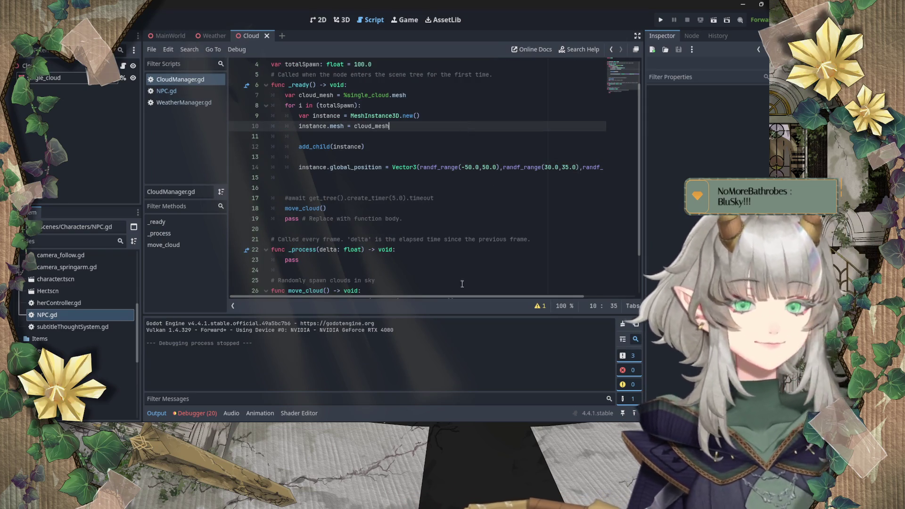
mouse_move(470, 299)
mouse_down()
mouse_move(490, 299)
mouse_move(431, 302)
mouse_move(598, 307)
mouse_move(499, 304)
mouse_up()
scroll(429, 310, right, 3)
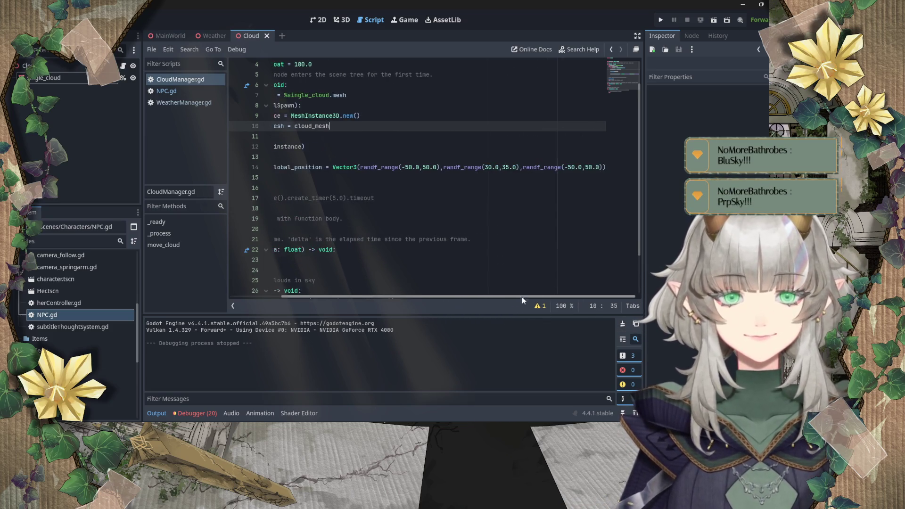
scroll(467, 302, left, 3)
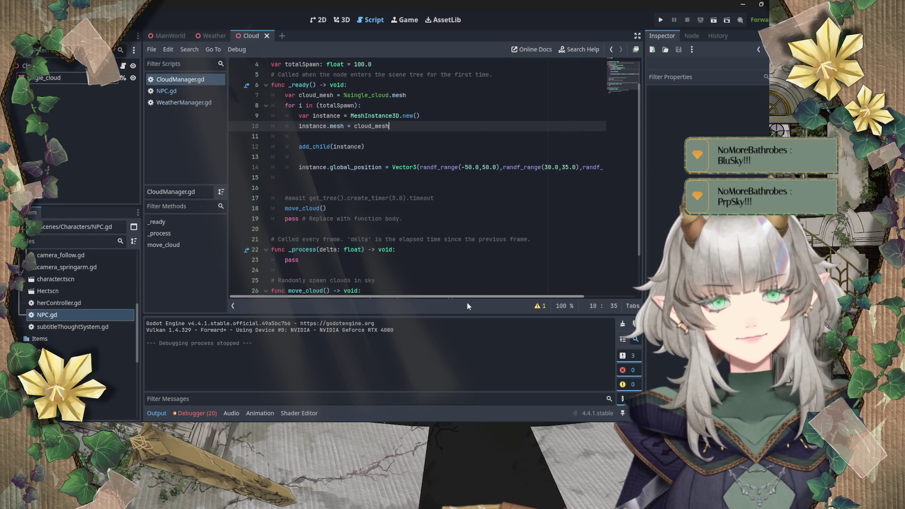
scroll(383, 134, up, 1)
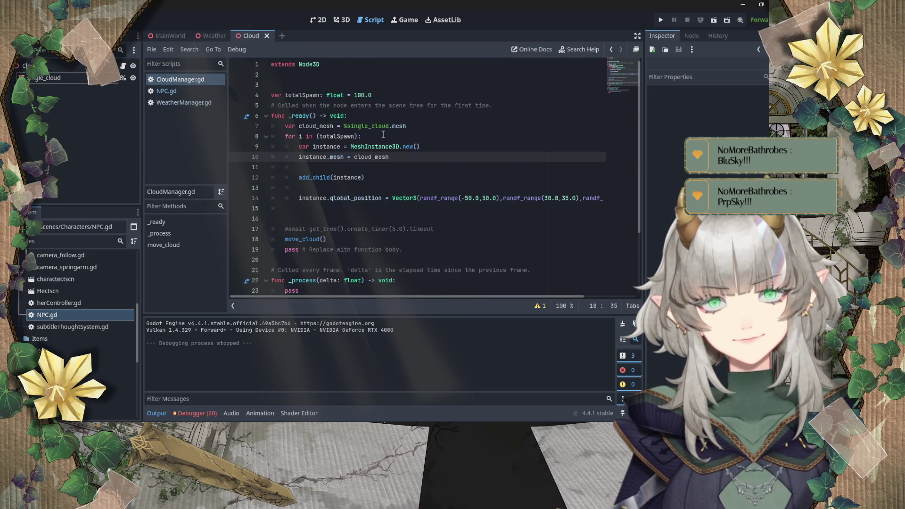
Set totalSpawn to 500.0 and run the game to see the dense cloud layer
click(358, 95)
key(BackSpace)
text(5)
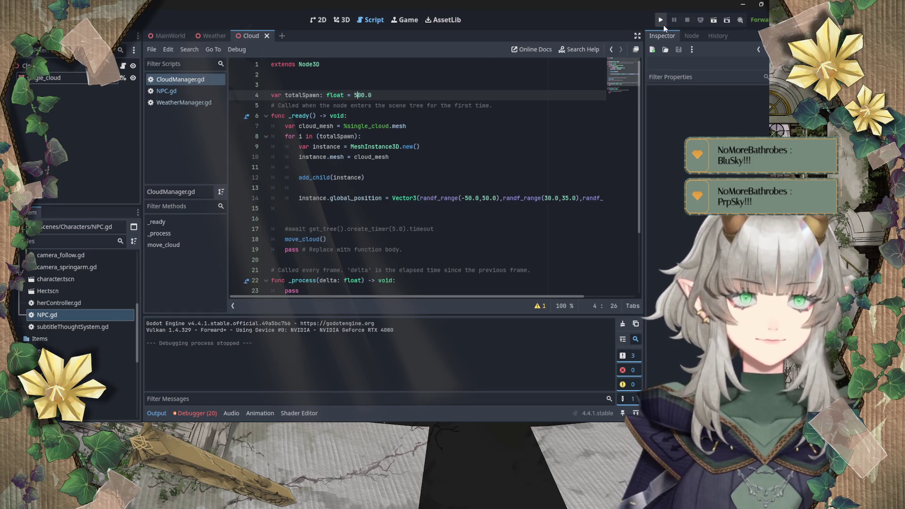
key(F5)
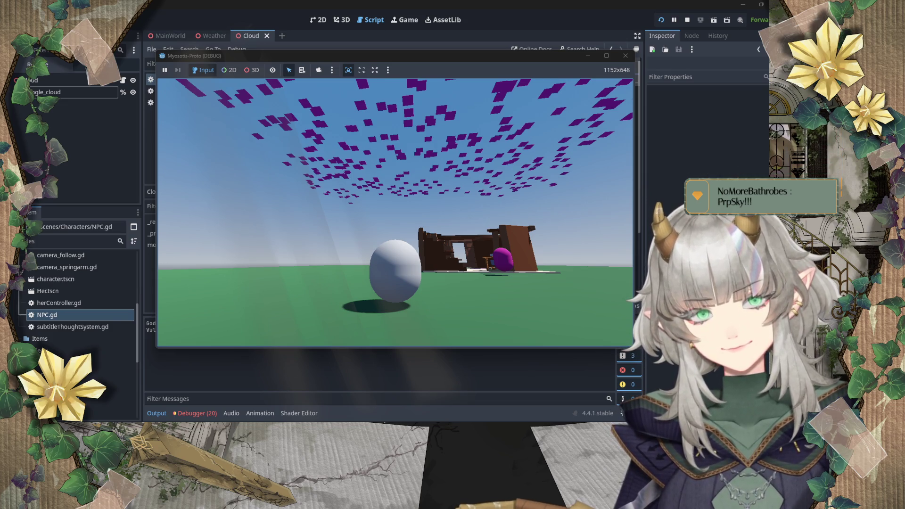
key(Escape)
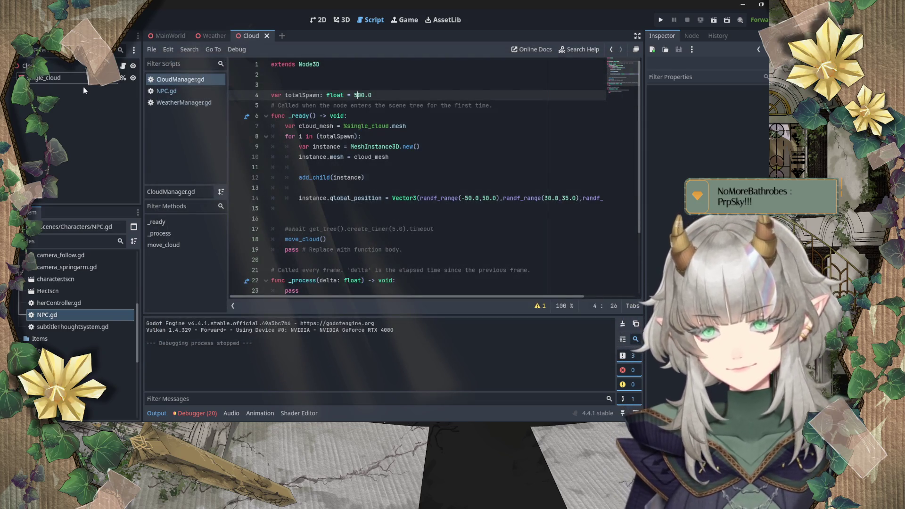
Give single_cloud an x scale of 3 in the Inspector Transform and test-run the game
click(47, 78)
click(669, 258)
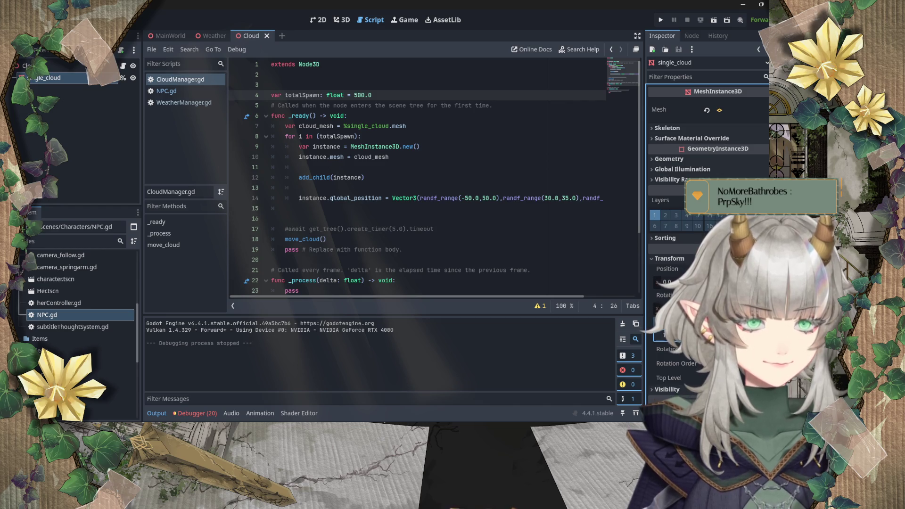
text(3)
key(Return)
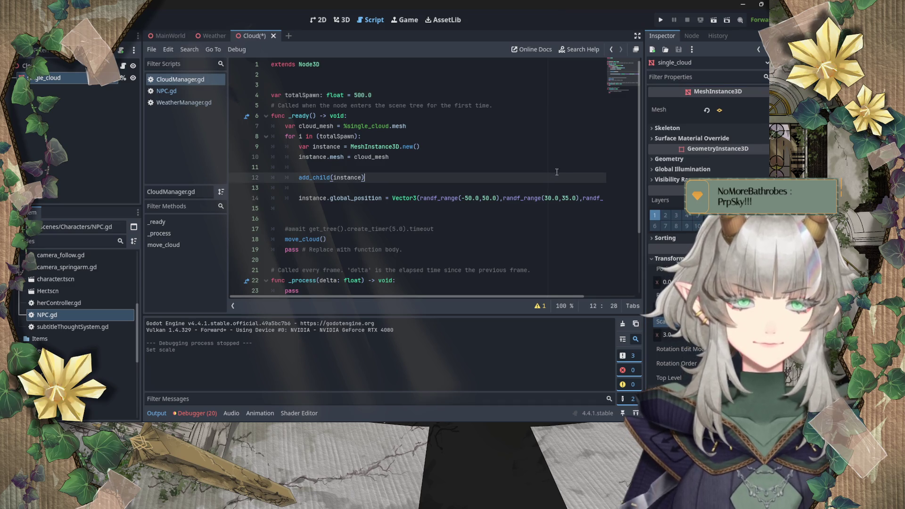
click(661, 20)
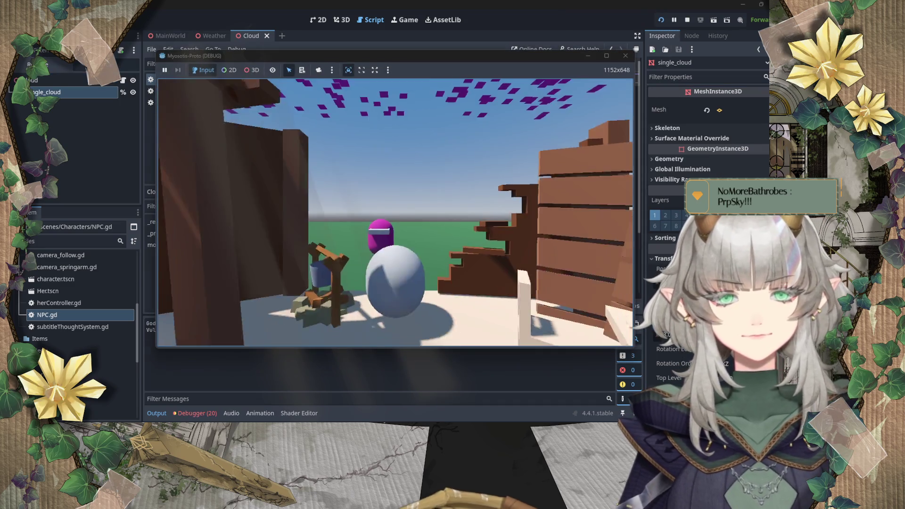
key(w)
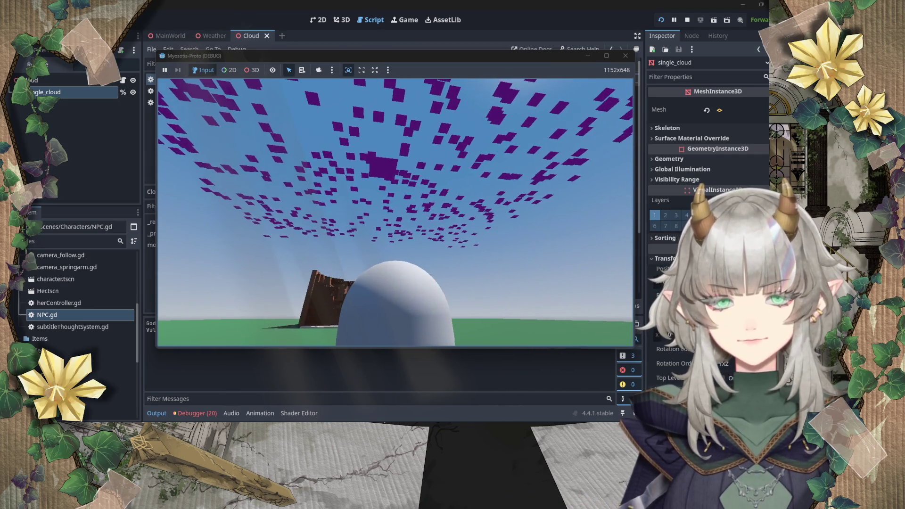
key(F8)
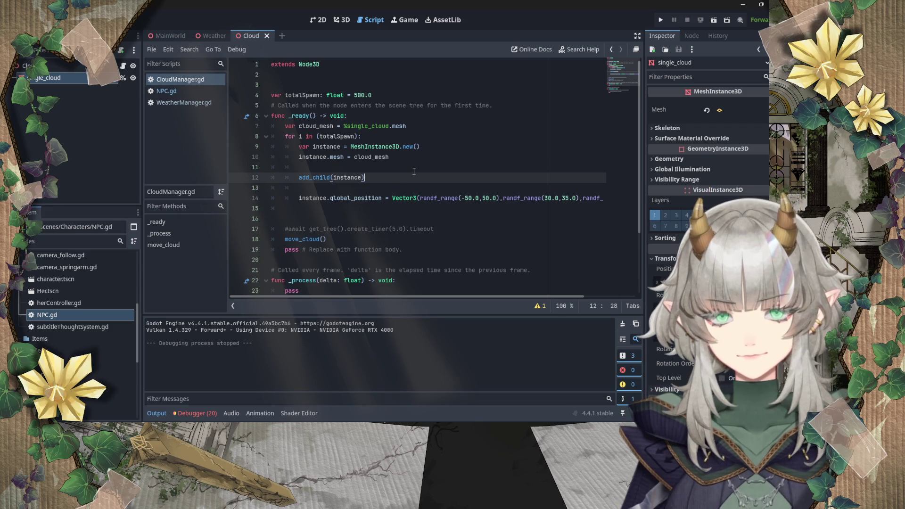
drag(316, 125, 446, 125)
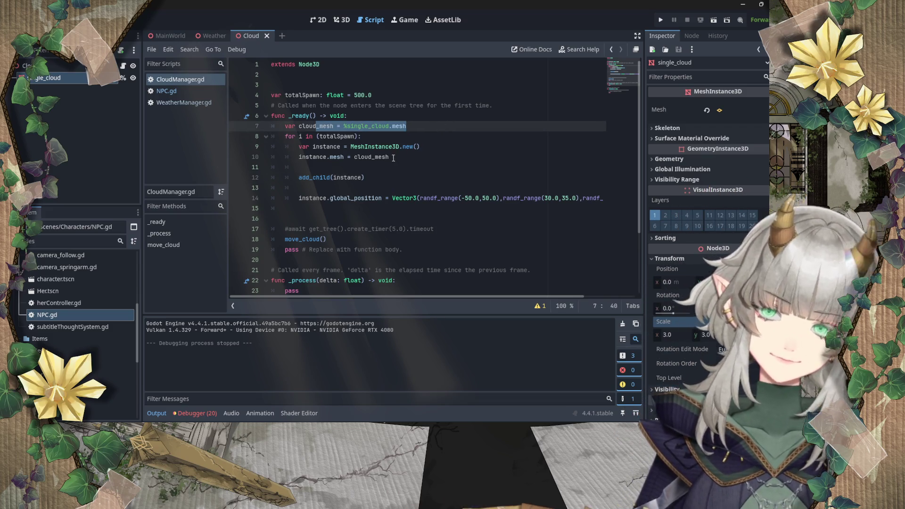
Write instance.transform.scaled(3.0,3.0,3.0) on the empty line 13
click(405, 157)
click(375, 167)
click(370, 177)
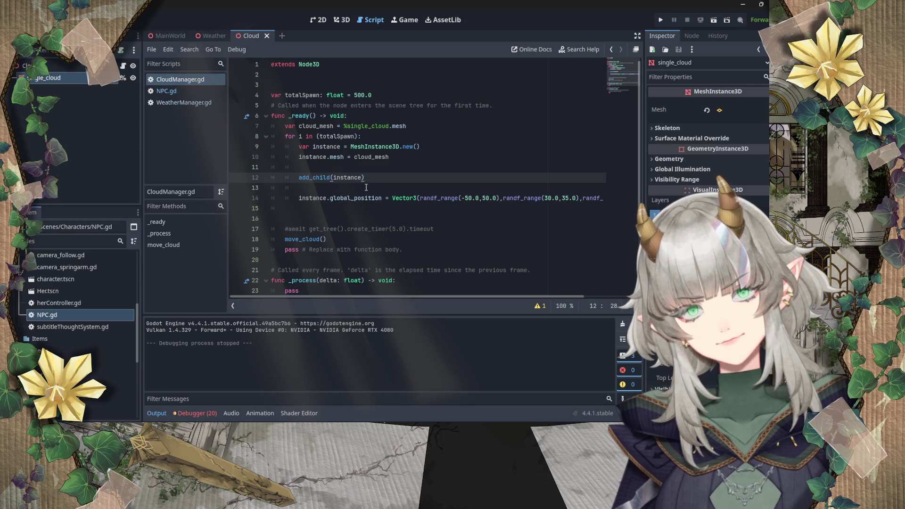
click(374, 197)
key(Up)
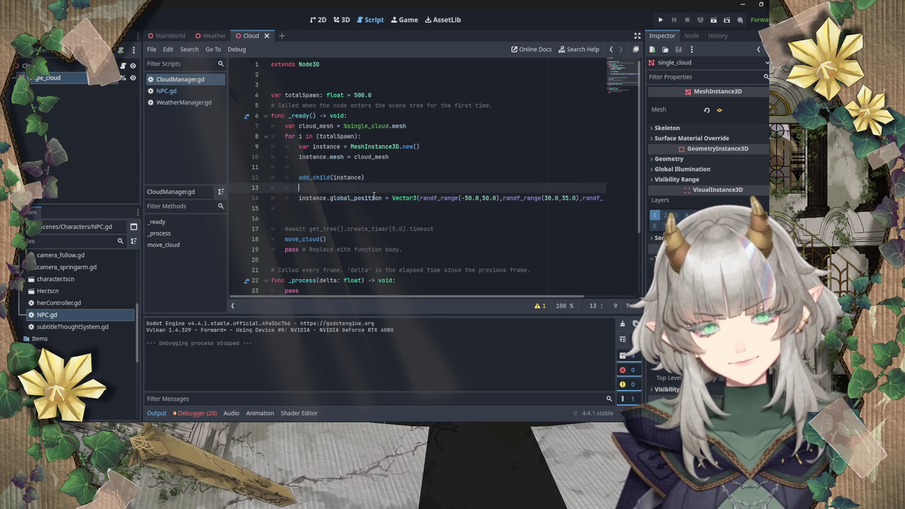
text(instance.size)
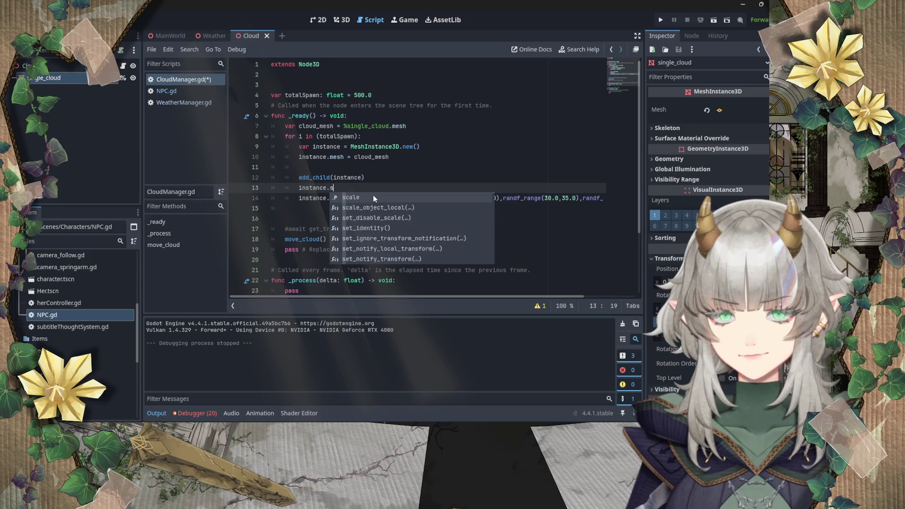
key(BackSpace)
key(BackSpace)
key(BackSpace)
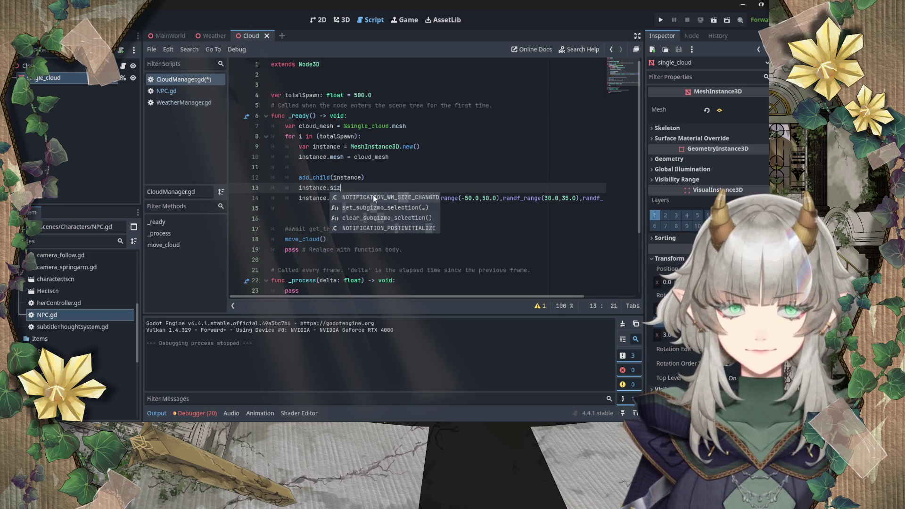
text(trans)
key(Down)
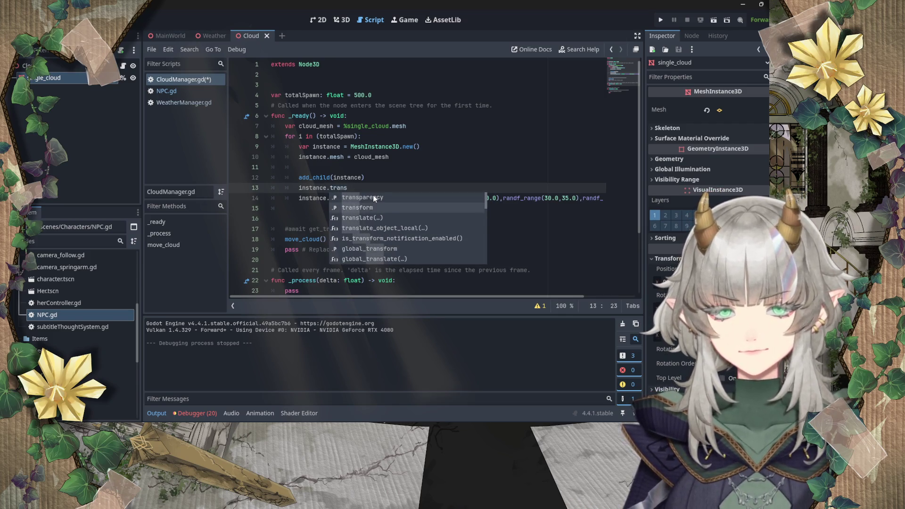
key(Return)
text(si)
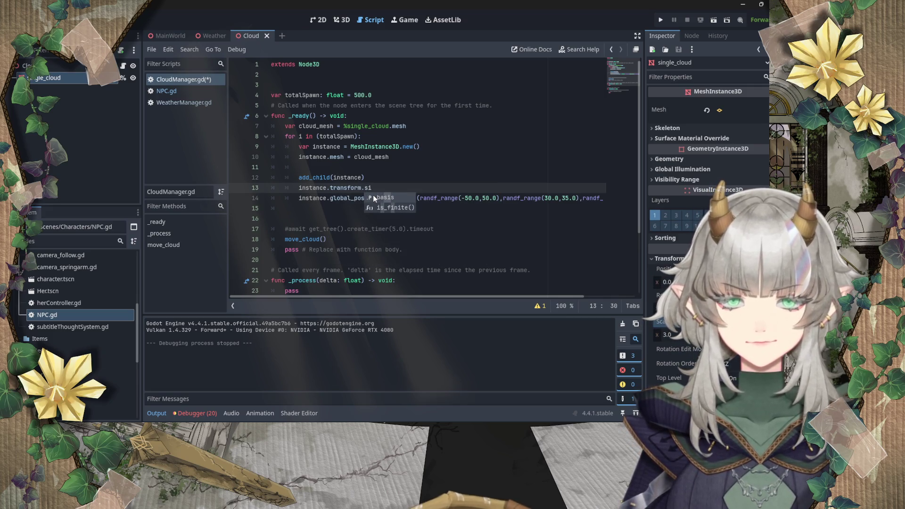
key(BackSpace)
text(ca)
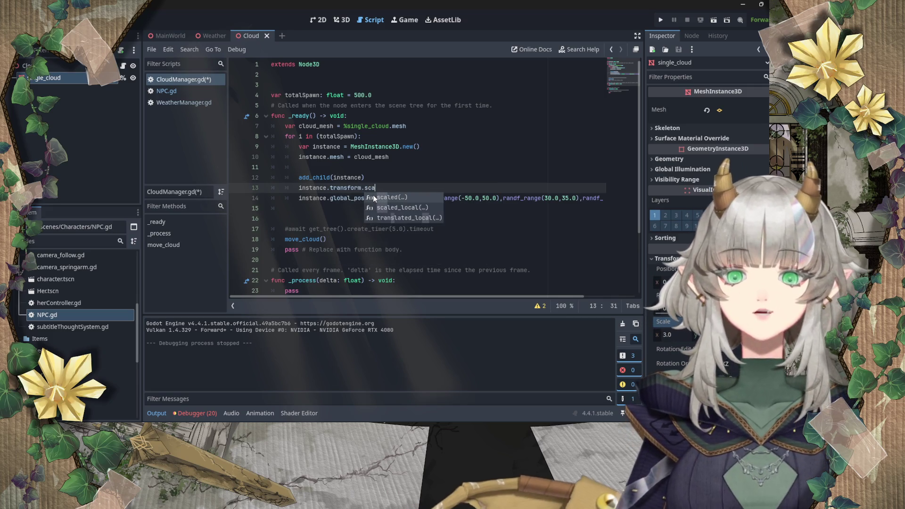
key(Return)
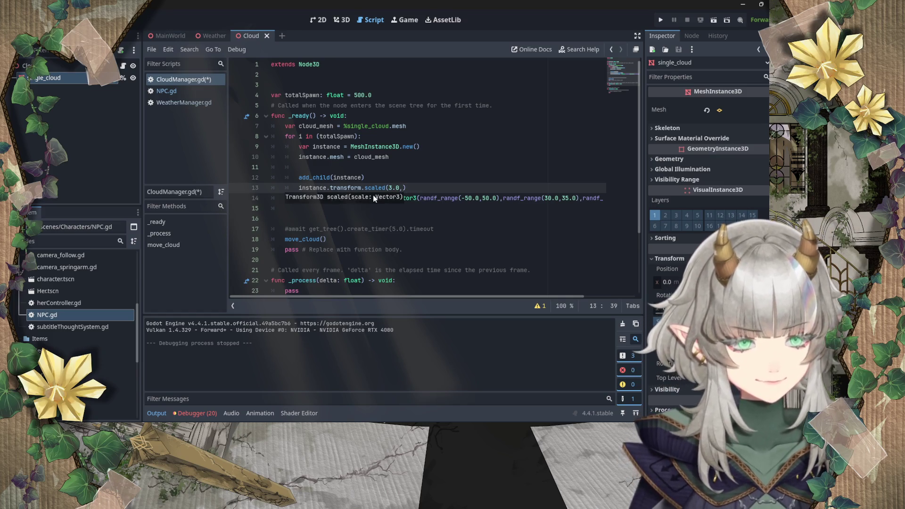
text(3.0,)
text(.30)
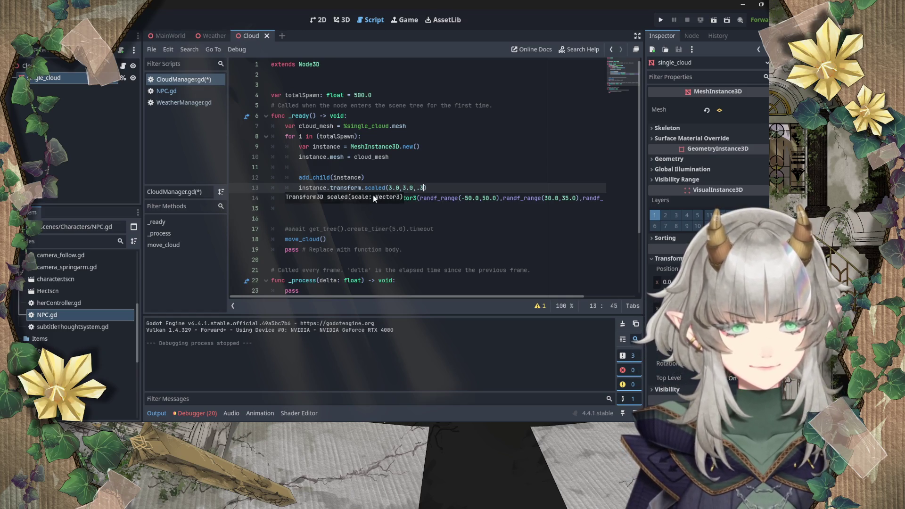
key(BackSpace)
key(BackSpace)
key(BackSpace)
text(3.0)
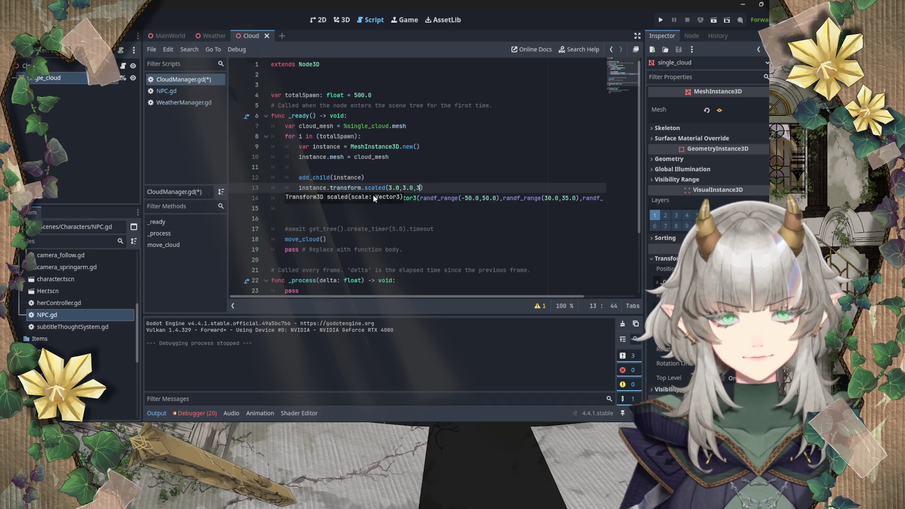
Run the game, stop it after the invalid-call error, and delete the scaling line
key(F5)
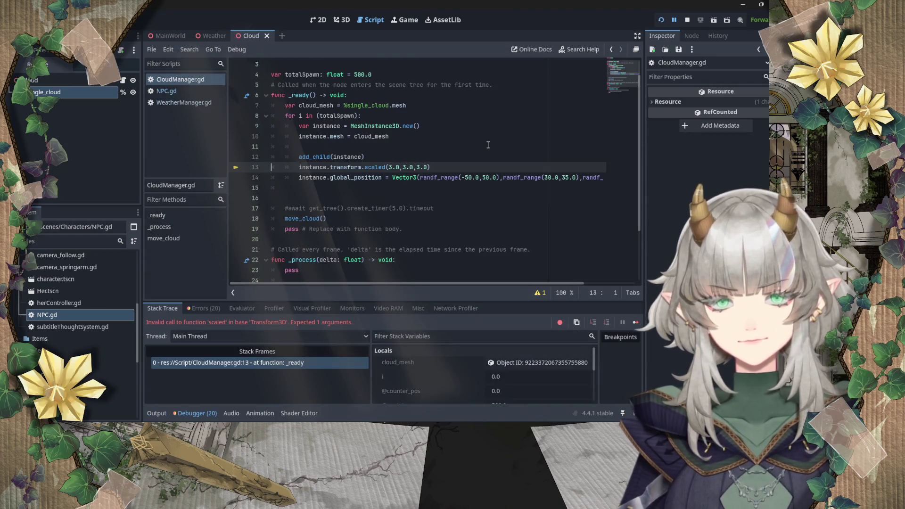
click(488, 144)
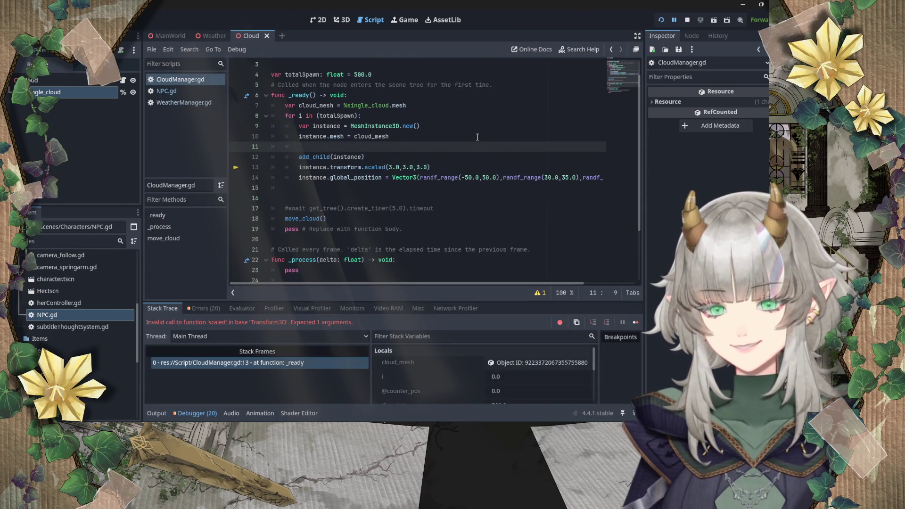
click(687, 20)
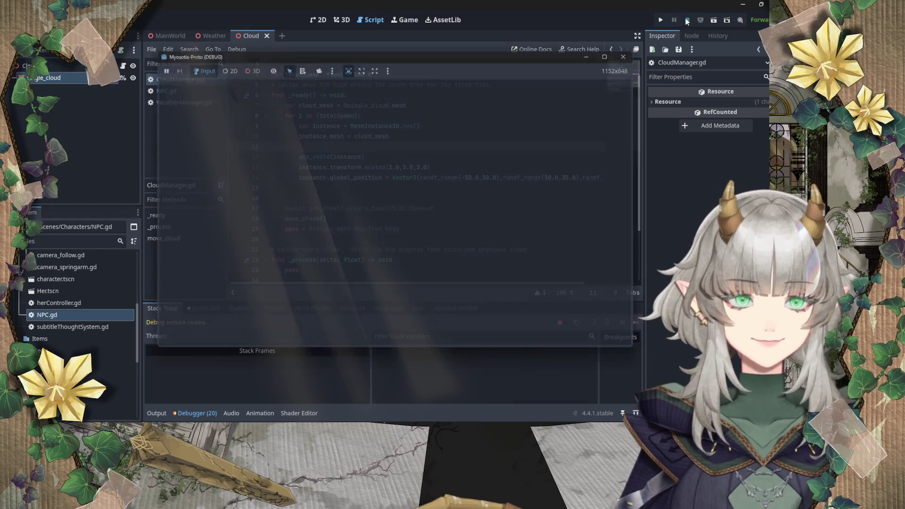
triple_click(419, 167)
key(BackSpace)
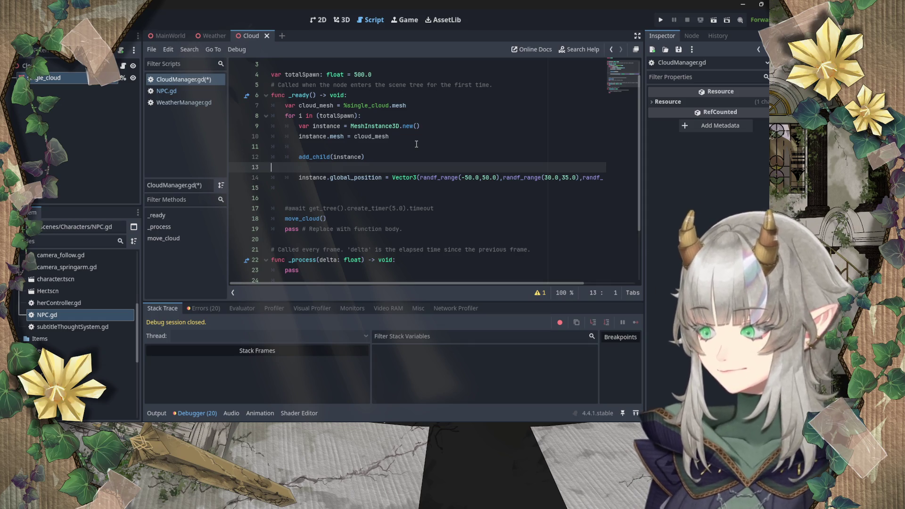
Write '# TODO : Change the cloud size per instance' on line 13, saving along the way
text(//)
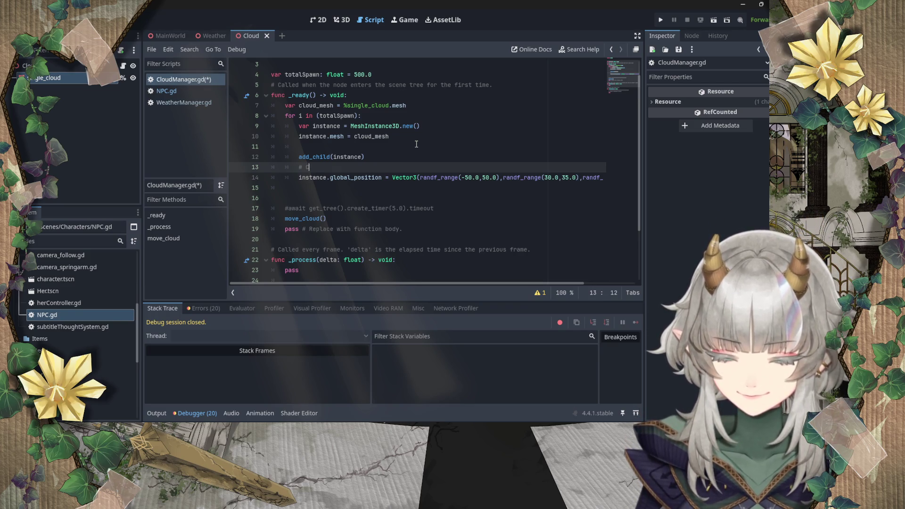
key(BackSpace)
key(BackSpace)
key(BackSpace)
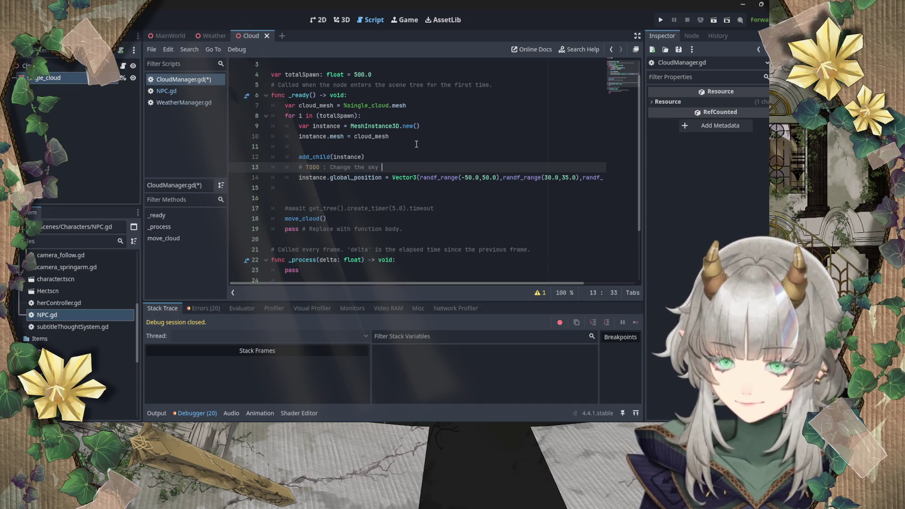
key(ctrl+s)
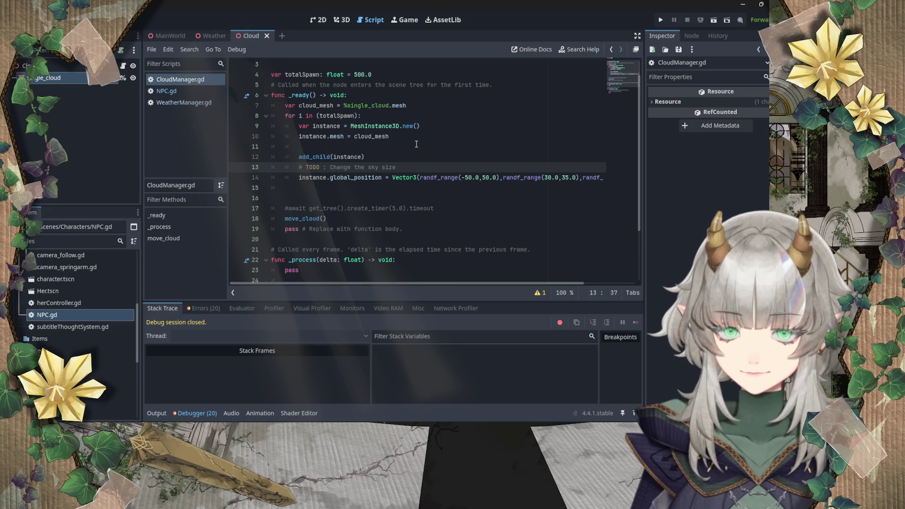
key(Left)
key(Left)
key(Left)
key(BackSpace)
key(BackSpace)
key(BackSpace)
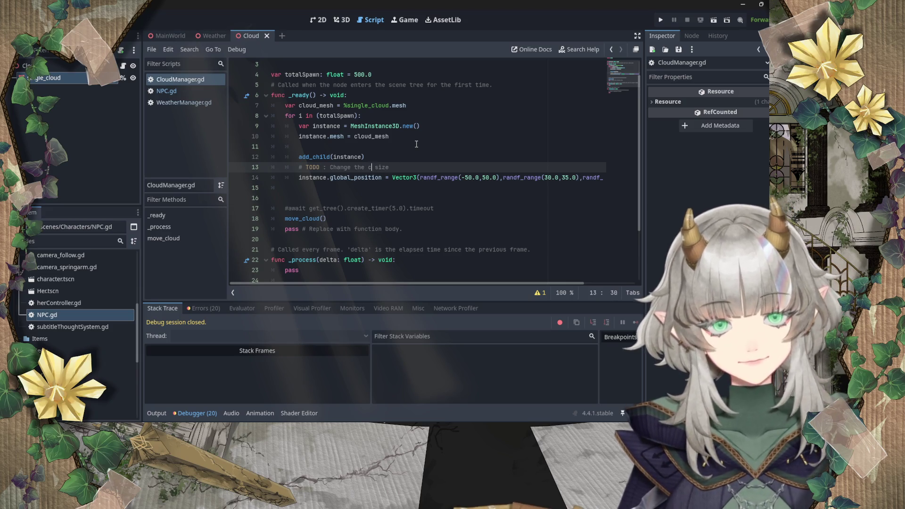
text(cloud)
click(419, 165)
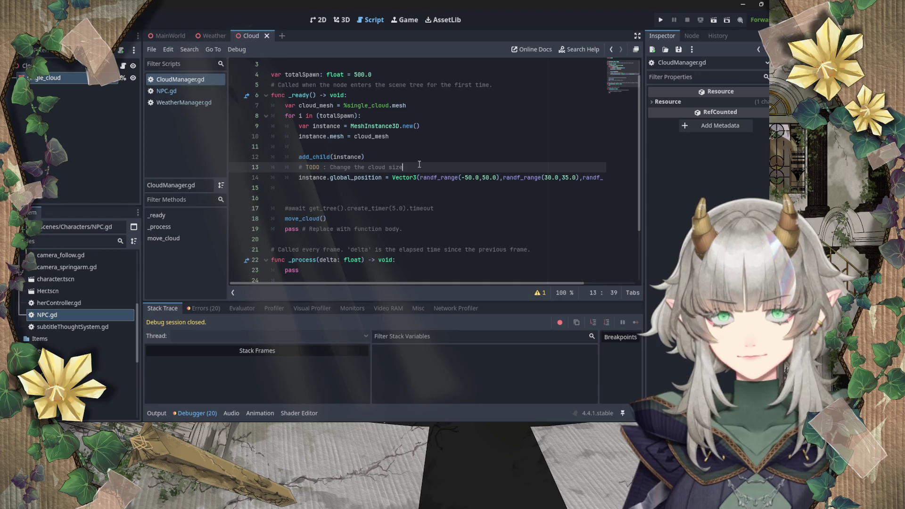
text(per ins)
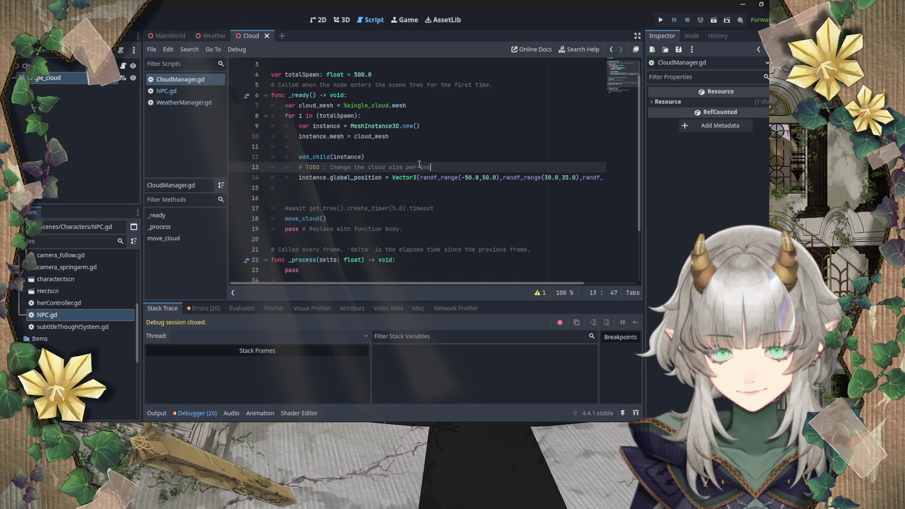
text(, random)
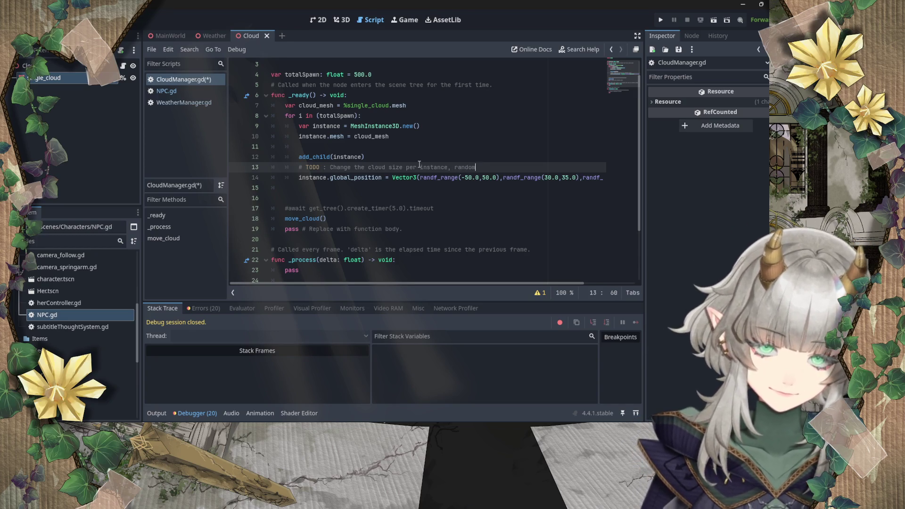